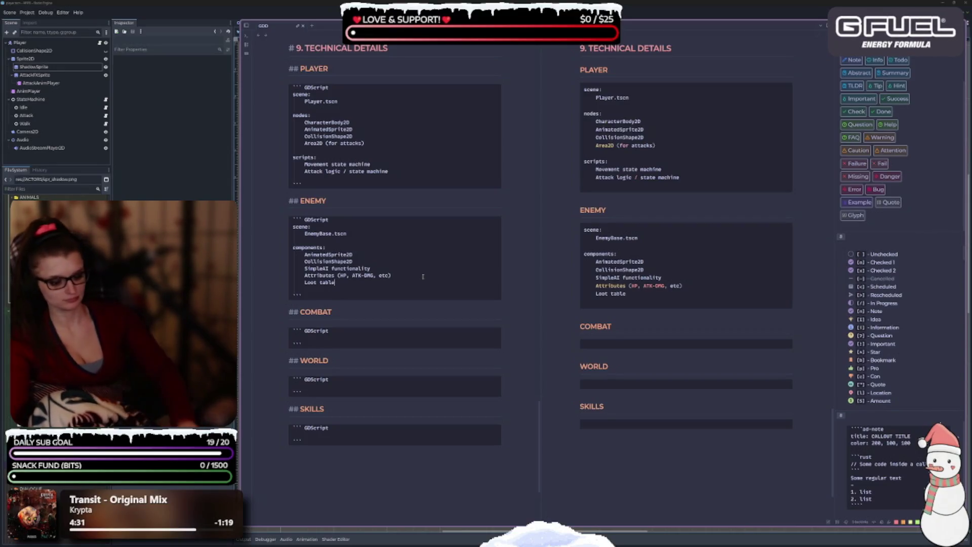
Add an empty line after Loot table in the ENEMY block, then switch to the browser.
{"action": "key", "text": "Return"}
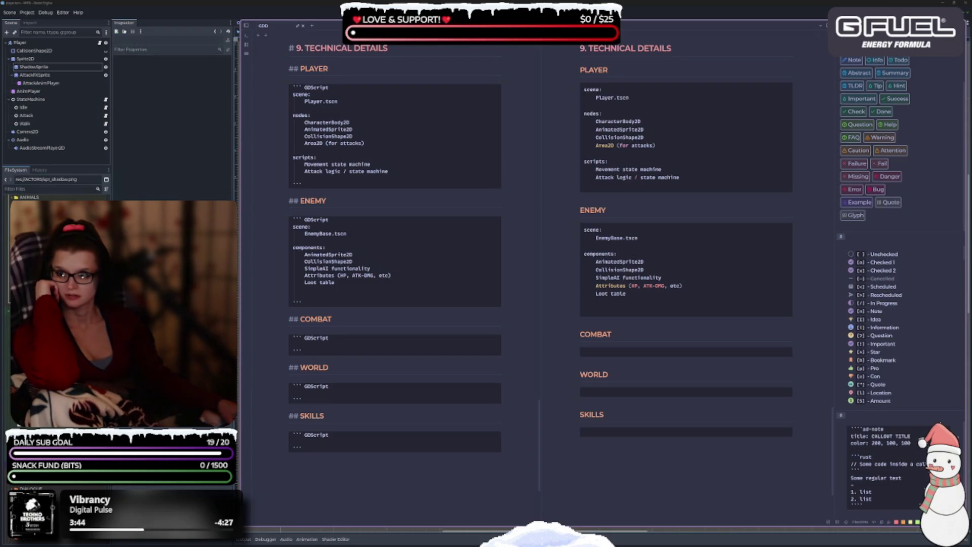
{"action": "key", "text": "alt+Tab"}
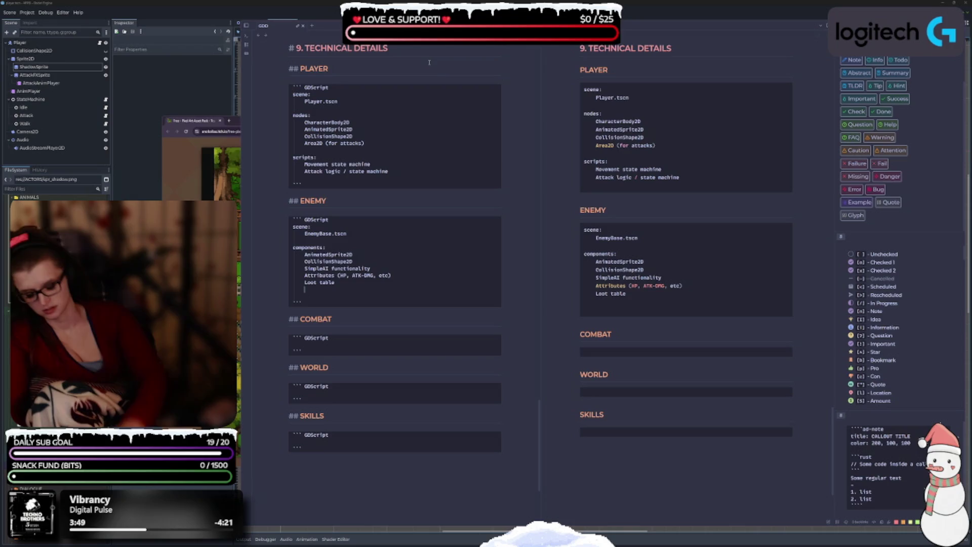
Bring the itch.io asset pack page forward, move it right and enlarge its window.
{"action": "left_click", "coordinate": [198, 120]}
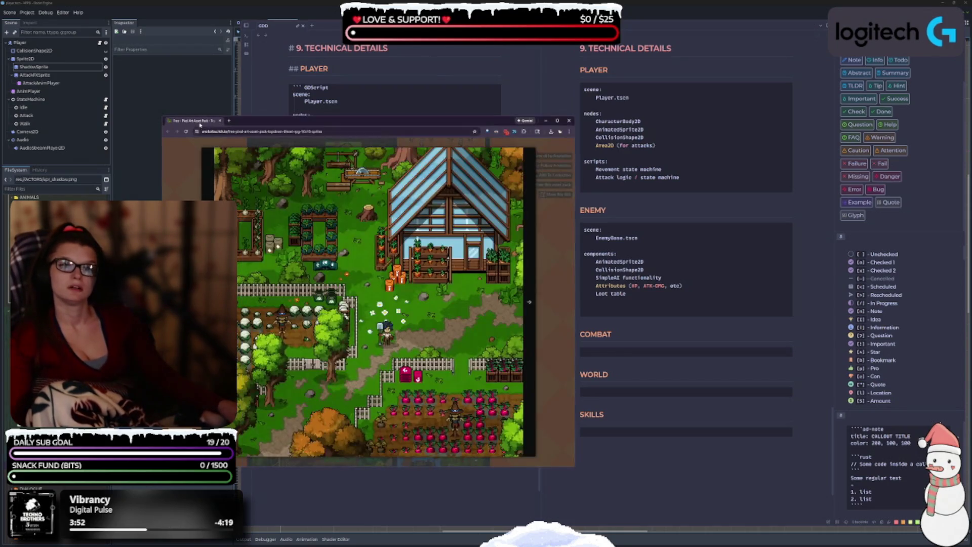
{"action": "left_click_drag", "start_coordinate": [318, 122], "coordinate": [428, 115]}
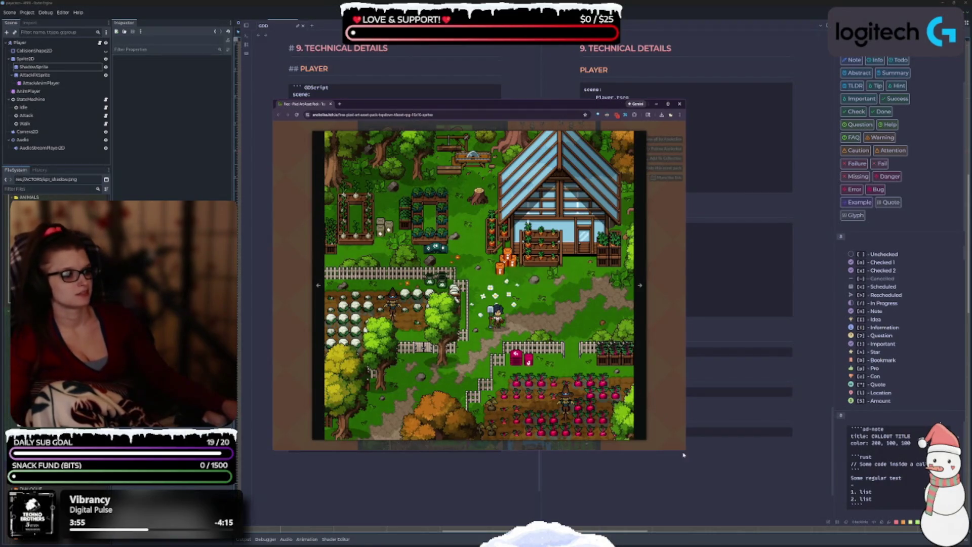
{"action": "left_click_drag", "start_coordinate": [685, 451], "coordinate": [723, 485]}
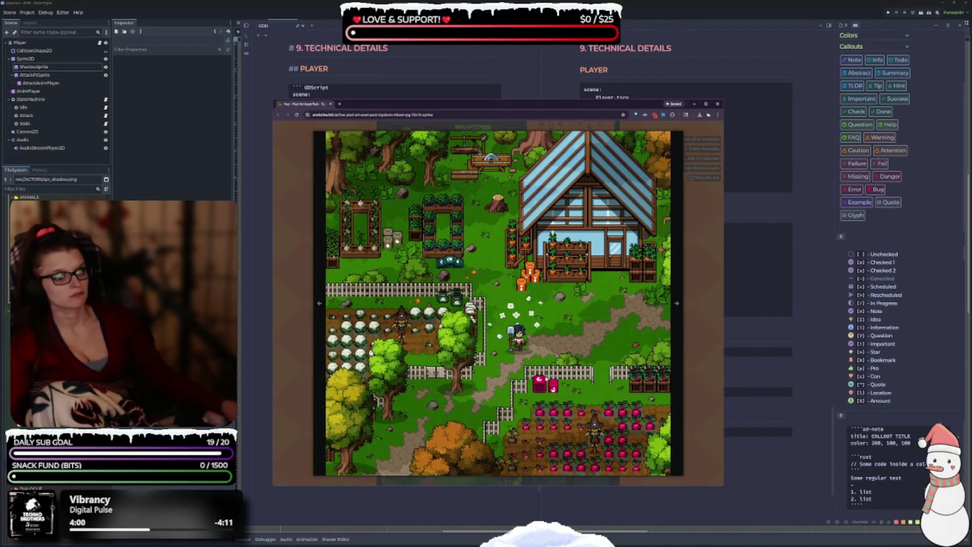
Advance the screenshot gallery past the greenhouse farm to the river-and-dock farm scene.
{"action": "key", "text": "Right"}
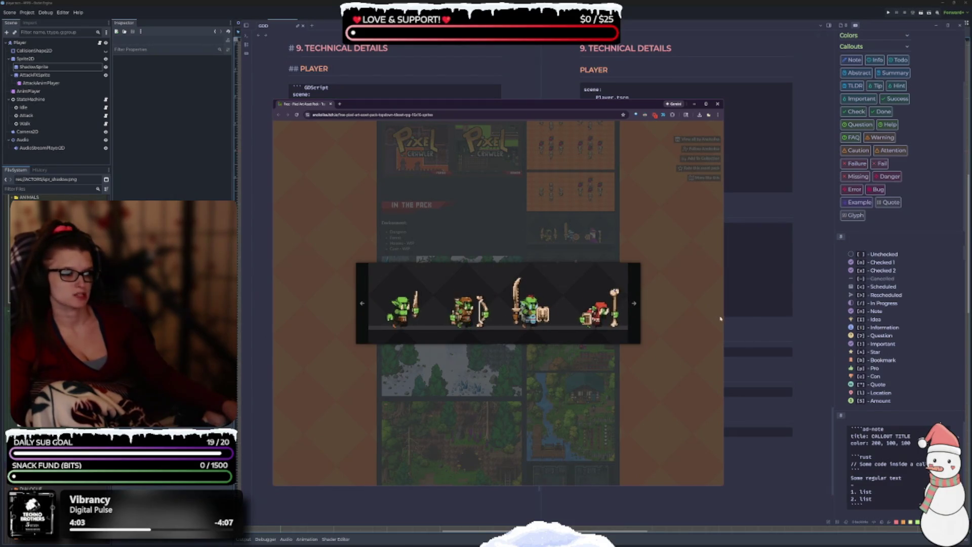
{"action": "left_click", "coordinate": [634, 303]}
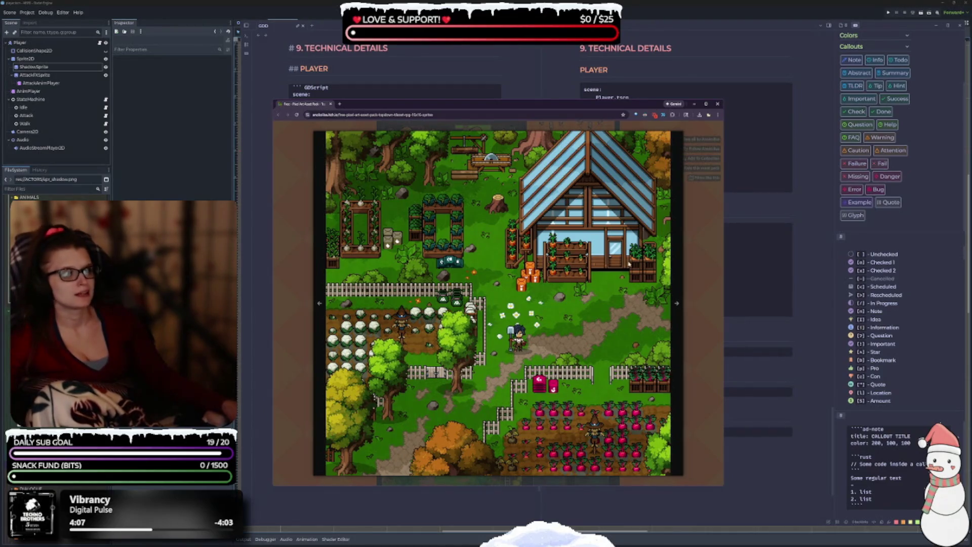
{"action": "left_click", "coordinate": [677, 303]}
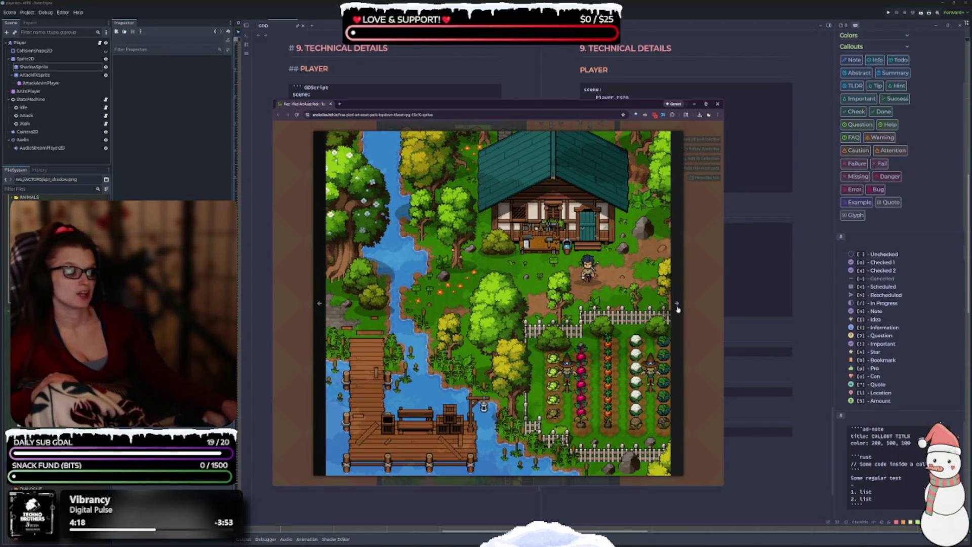
Cycle the gallery through the dungeon, wooden interior, forest and mine maps to the snowy forest.
{"action": "left_click", "coordinate": [678, 308]}
{"action": "left_click", "coordinate": [678, 308]}
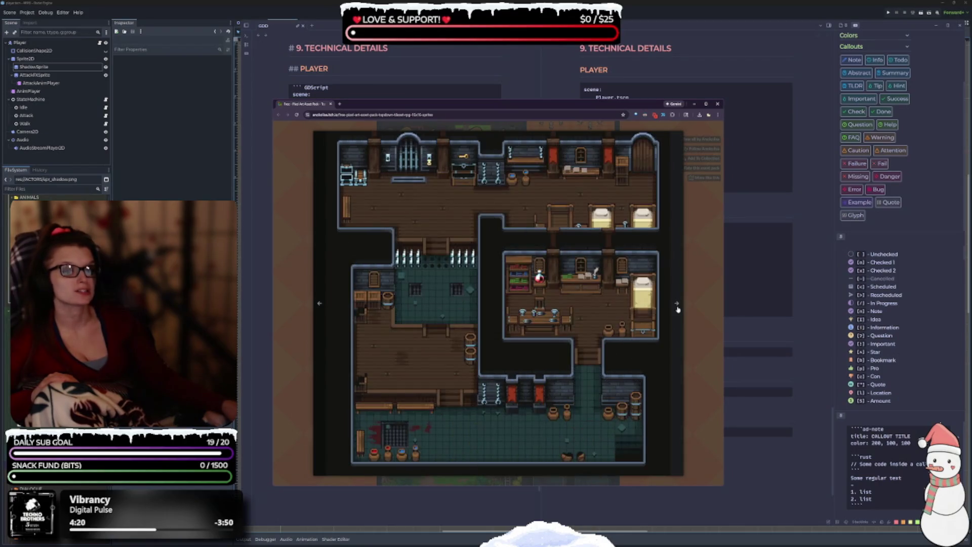
{"action": "left_click", "coordinate": [319, 303]}
{"action": "left_click", "coordinate": [320, 303]}
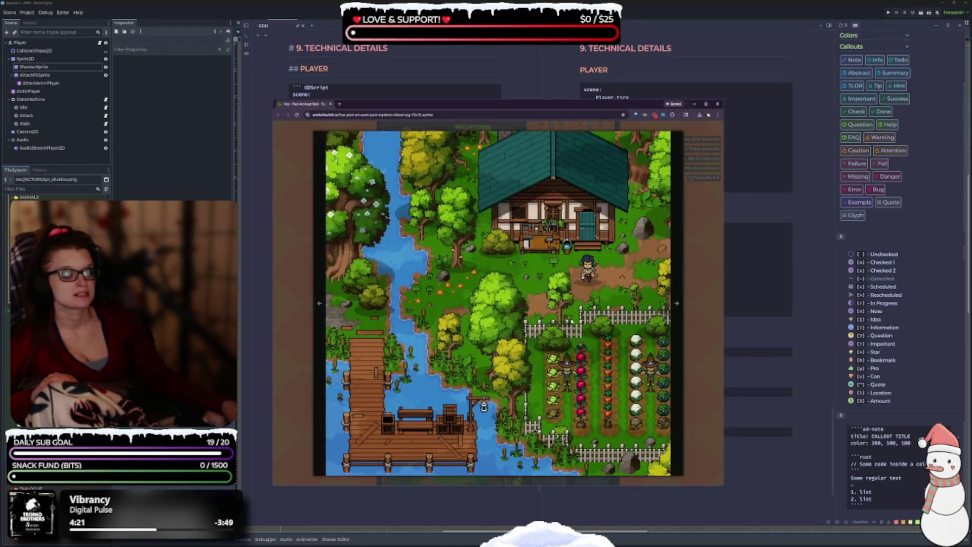
{"action": "left_click", "coordinate": [679, 306]}
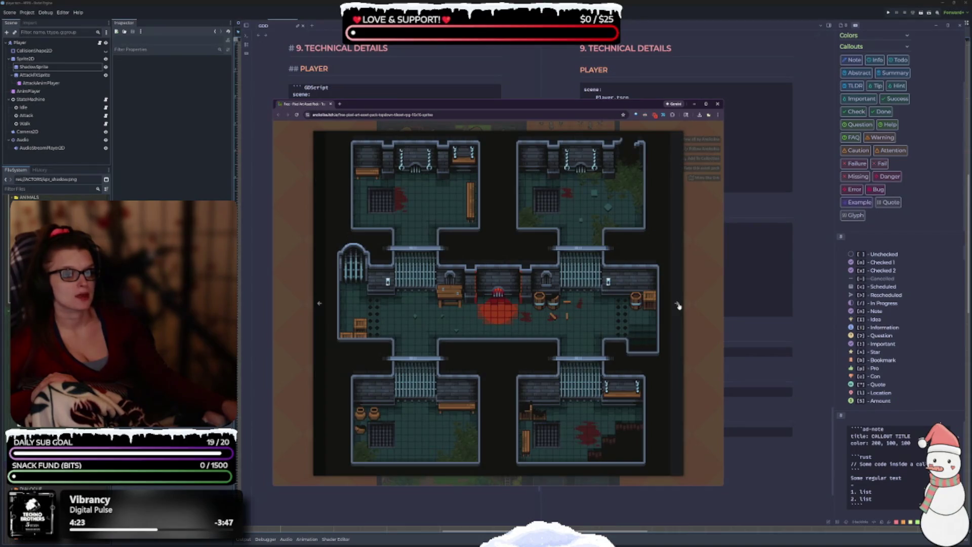
{"action": "left_click", "coordinate": [679, 306]}
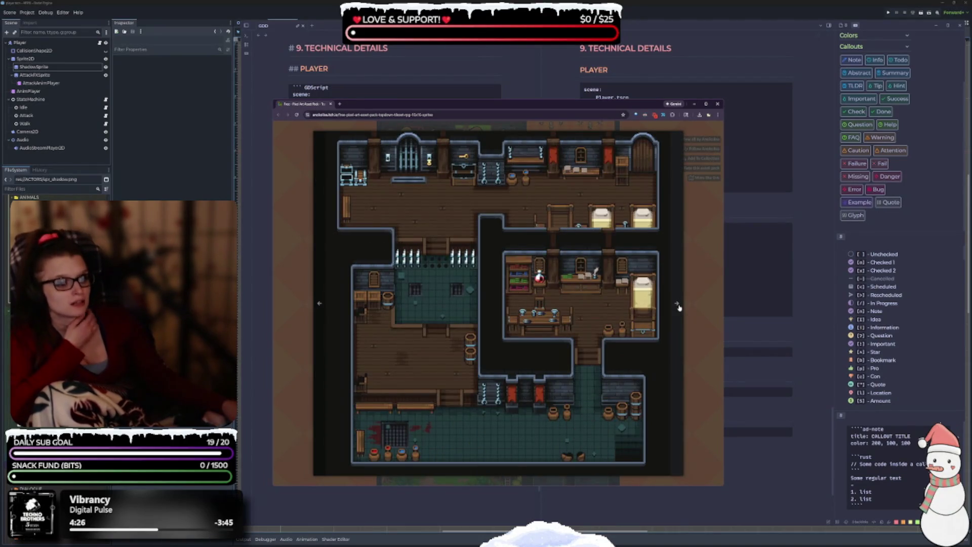
{"action": "left_click", "coordinate": [678, 306]}
{"action": "key", "text": "Left"}
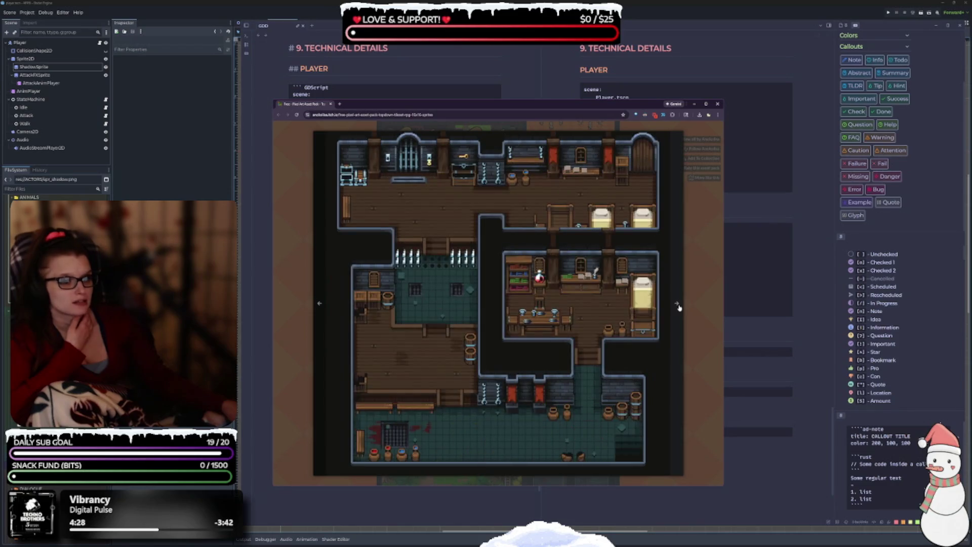
{"action": "left_click", "coordinate": [679, 306]}
{"action": "left_click", "coordinate": [679, 306]}
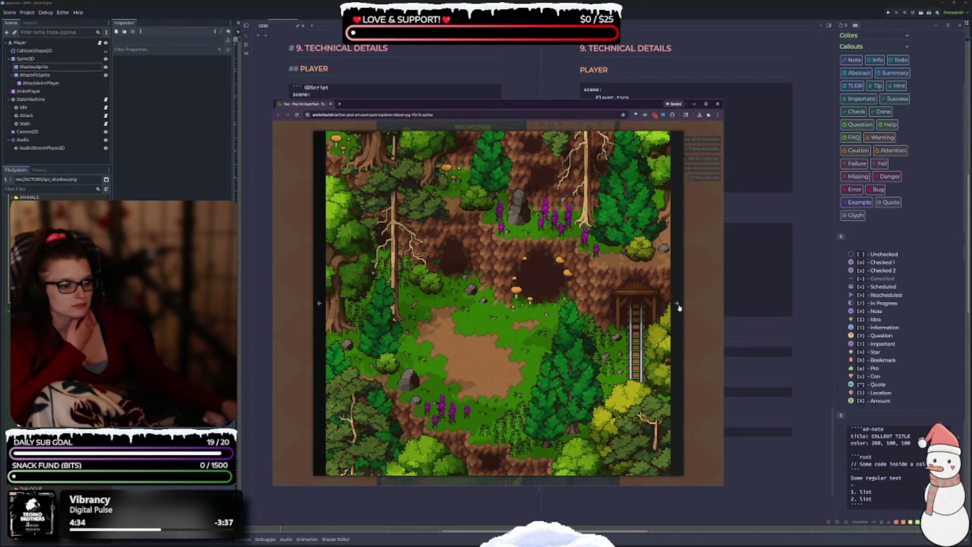
{"action": "left_click", "coordinate": [678, 306]}
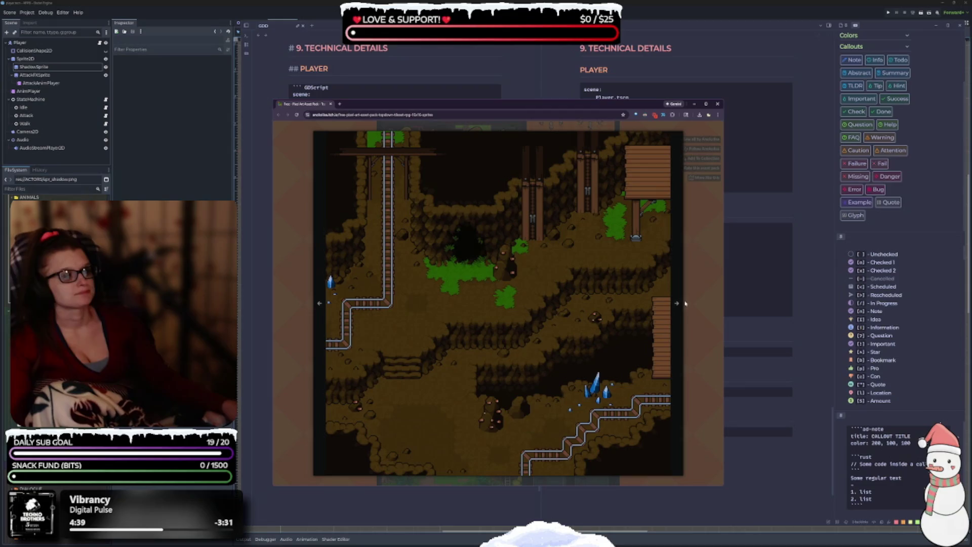
{"action": "left_click", "coordinate": [675, 307]}
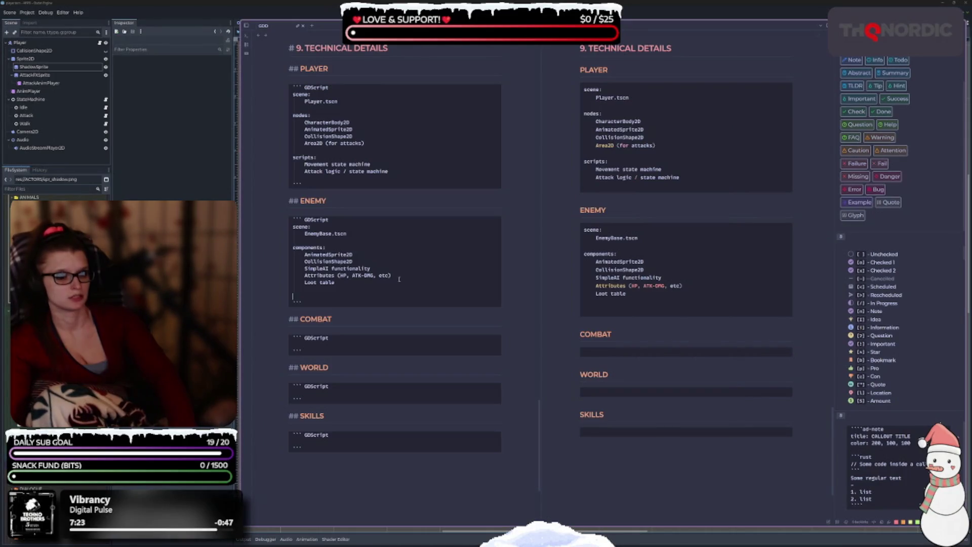
Delete the blank line after Loot table and add an empty line in the COMBAT block.
{"action": "key", "text": "BackSpace"}
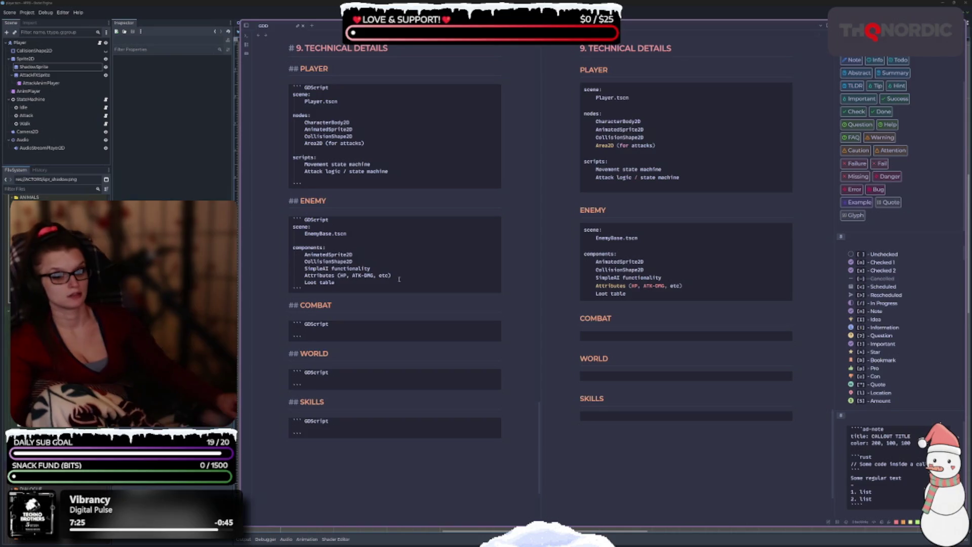
{"action": "scroll", "coordinate": [399, 279], "scroll_direction": "down", "scroll_amount": 1}
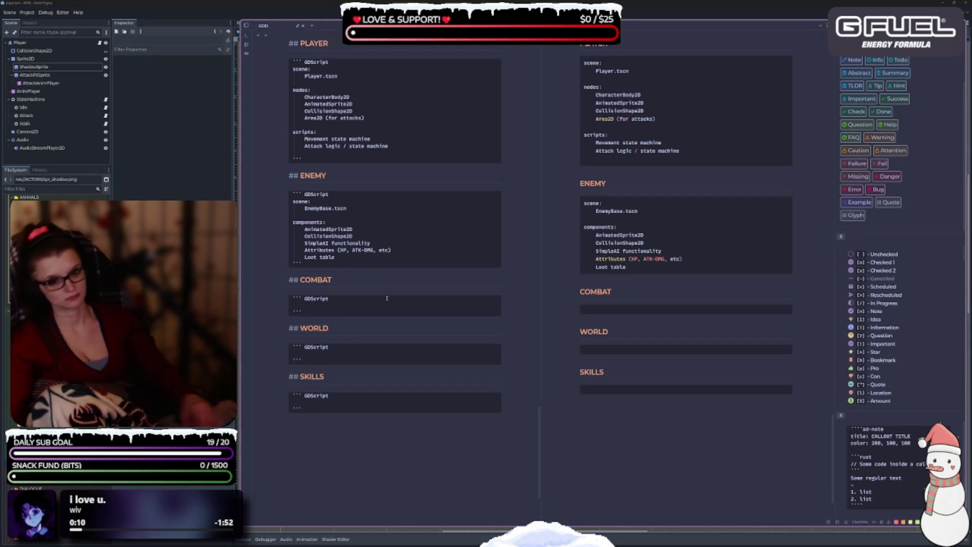
{"action": "key", "text": "Return"}
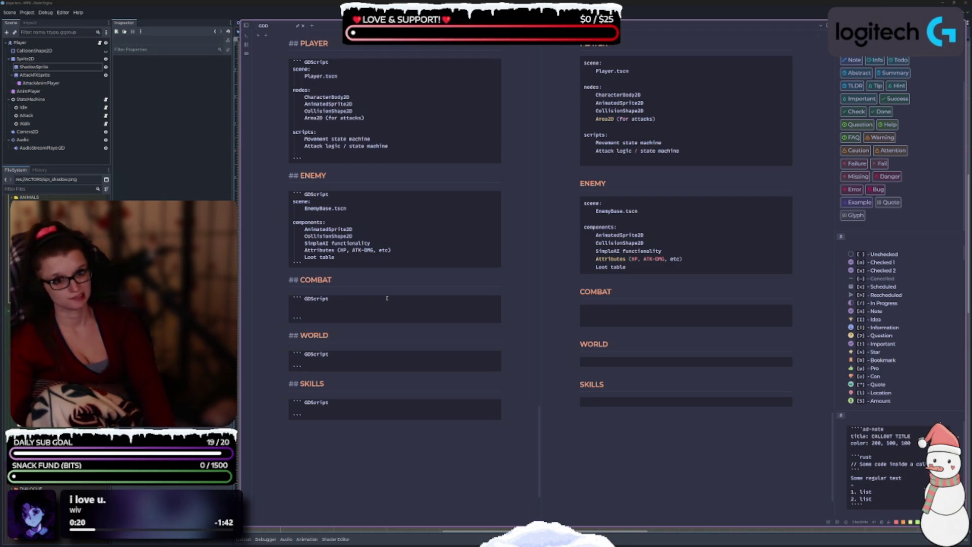
Write 'Hit detection ⇒ Area2D' and 'Damage ⇒ signals (hit(damage))' in COMBAT, removing the blank line above.
{"action": "type", "text": "-"}
{"action": "key", "text": "BackSpace"}
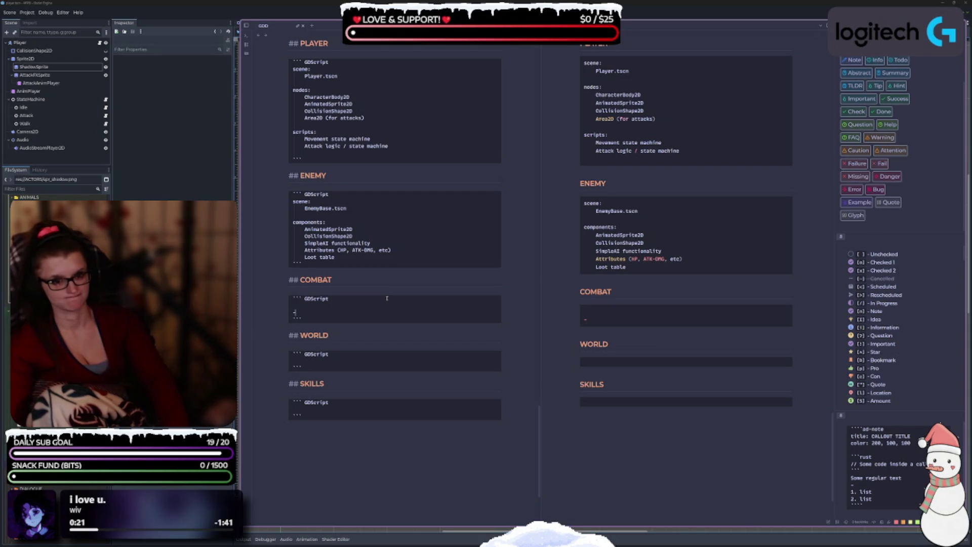
{"action": "type", "text": "it "}
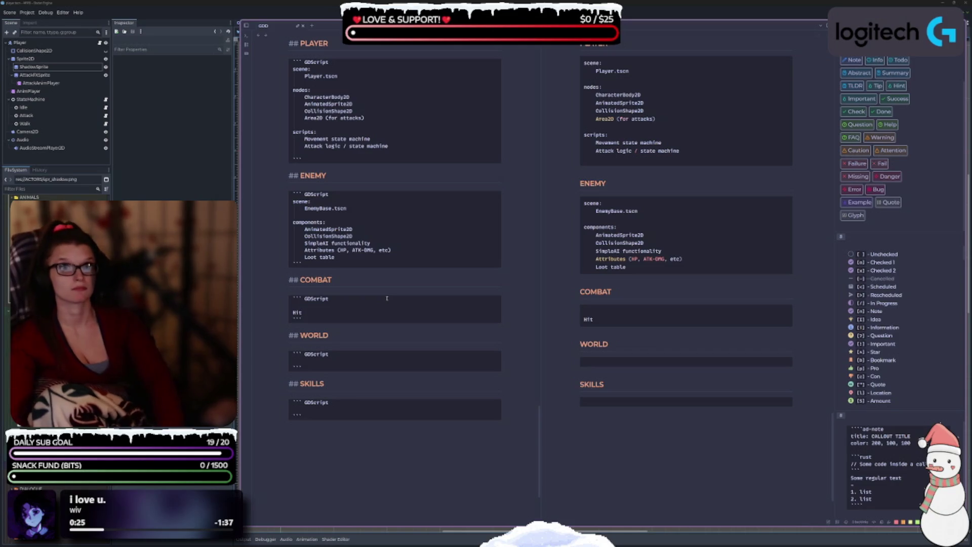
{"action": "type", "text": "detection "}
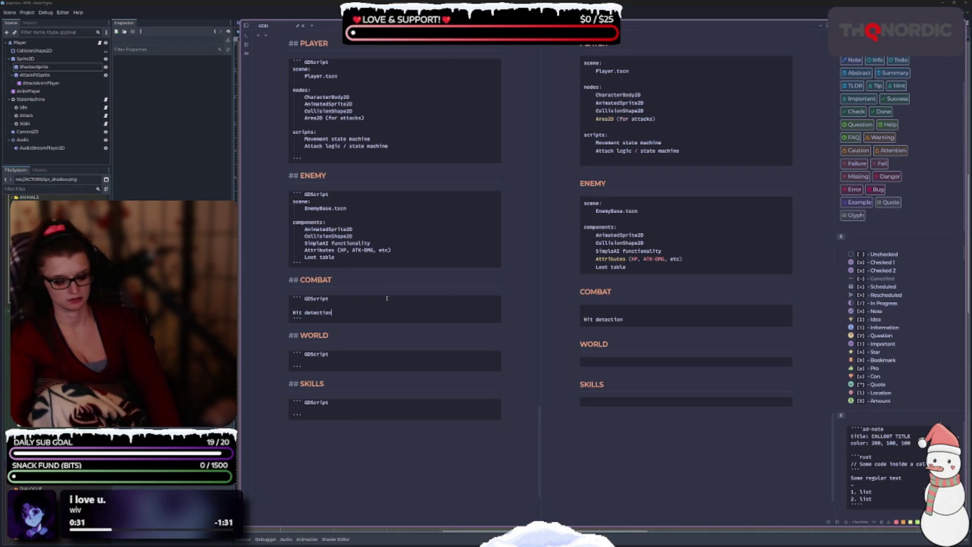
{"action": "type", "text": "=>"}
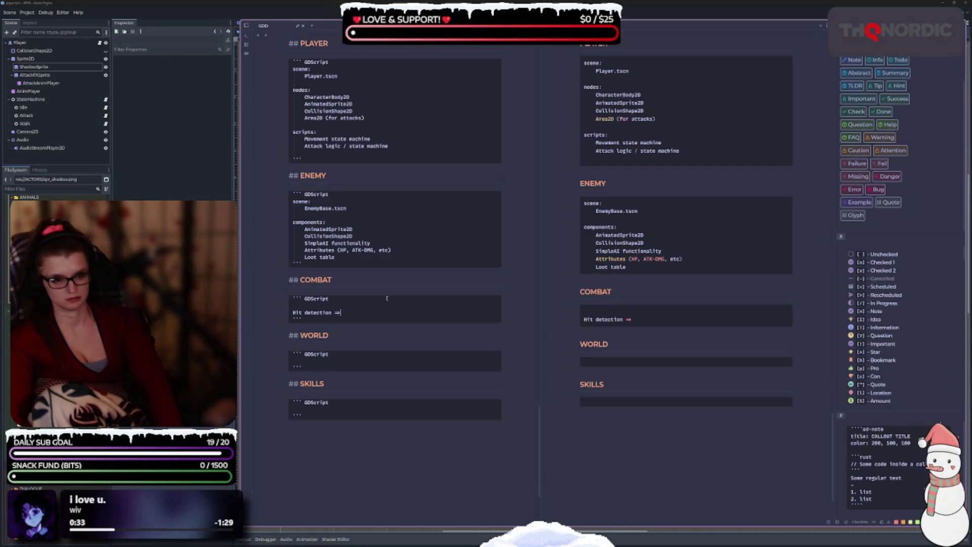
{"action": "type", "text": " Area"}
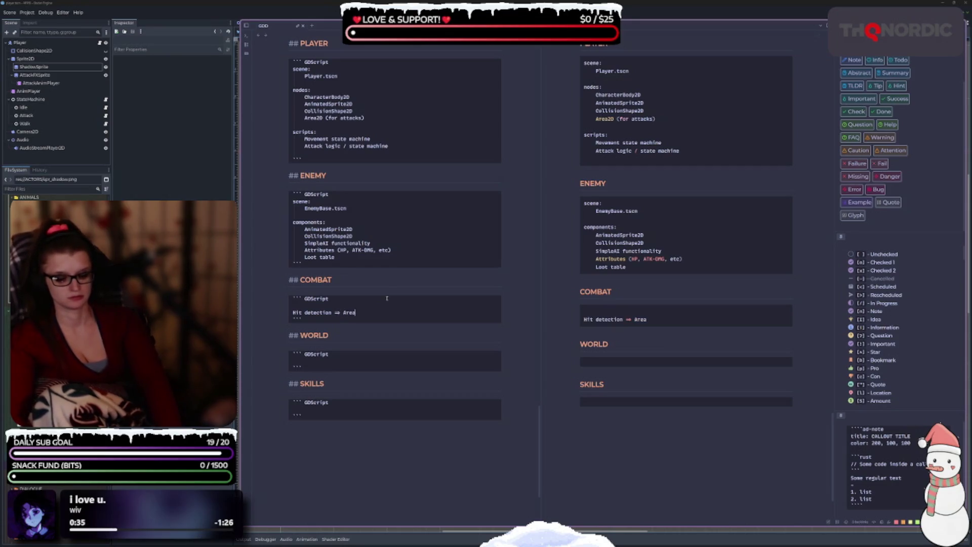
{"action": "type", "text": "2D"}
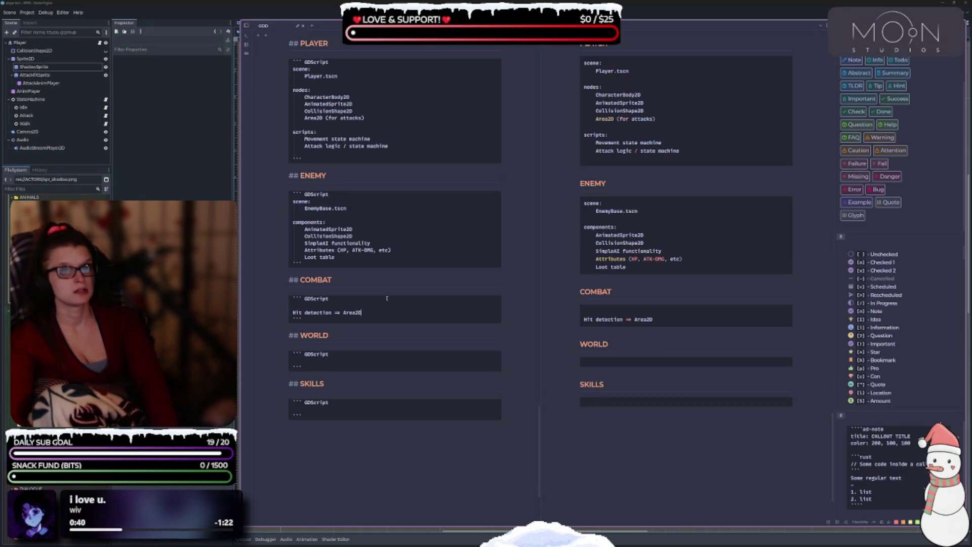
{"action": "key", "text": "Return"}
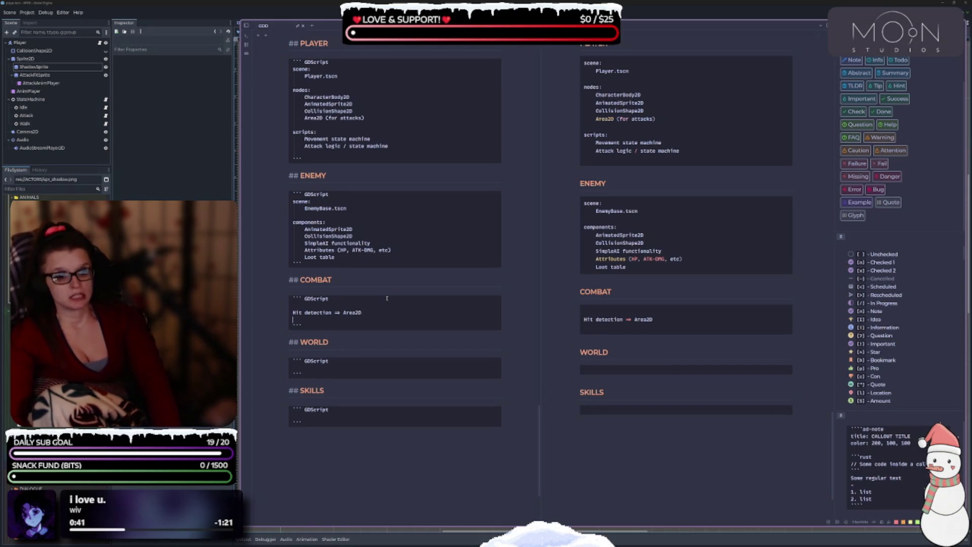
{"action": "type", "text": "Damage"}
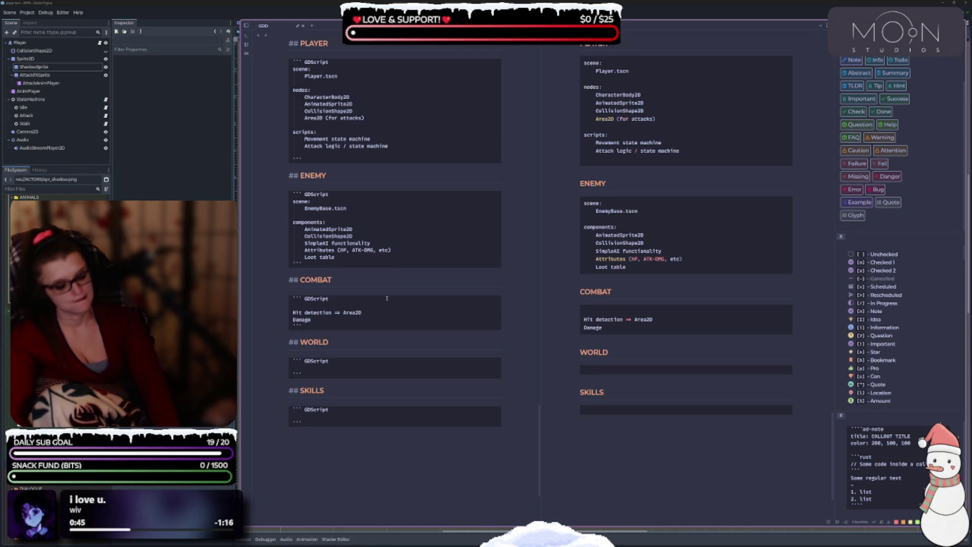
{"action": "type", "text": " => s"}
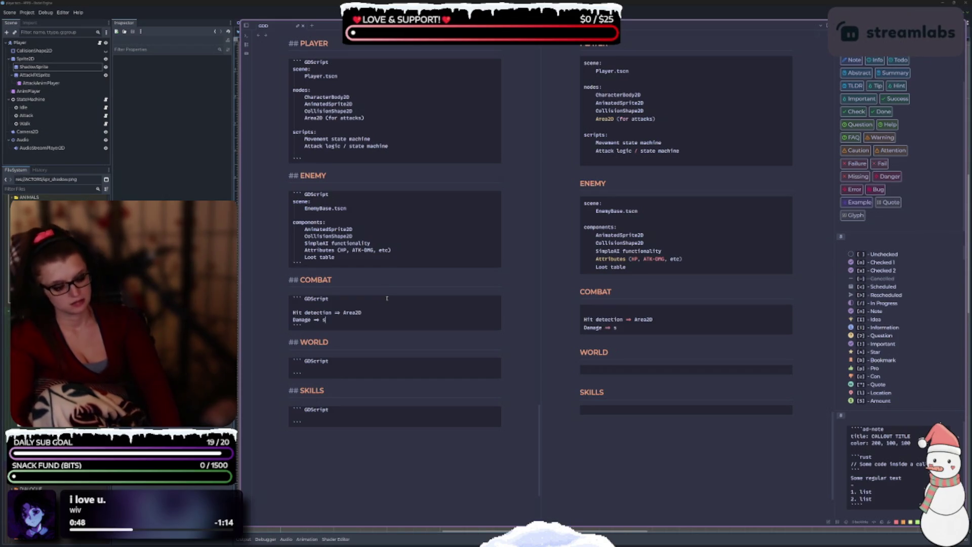
{"action": "type", "text": "ignals"}
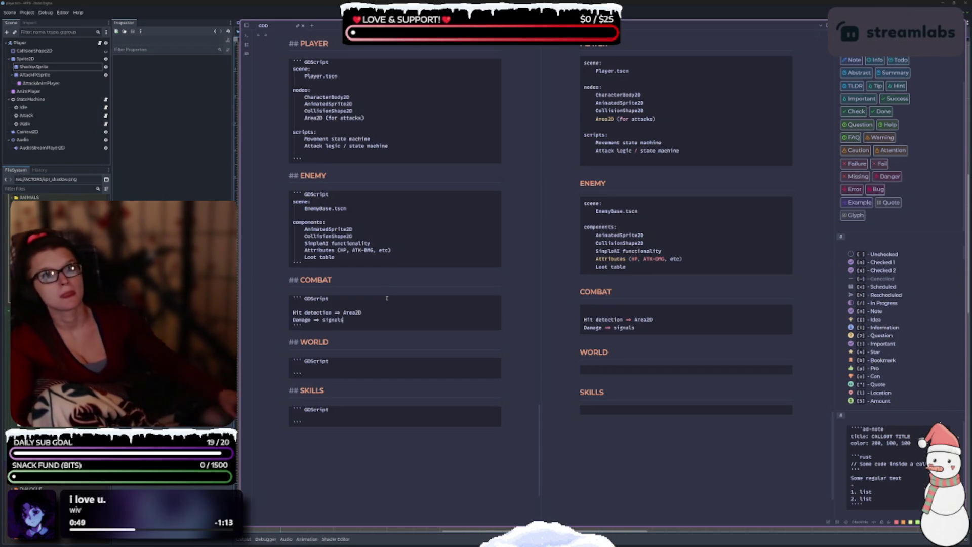
{"action": "type", "text": " ()"}
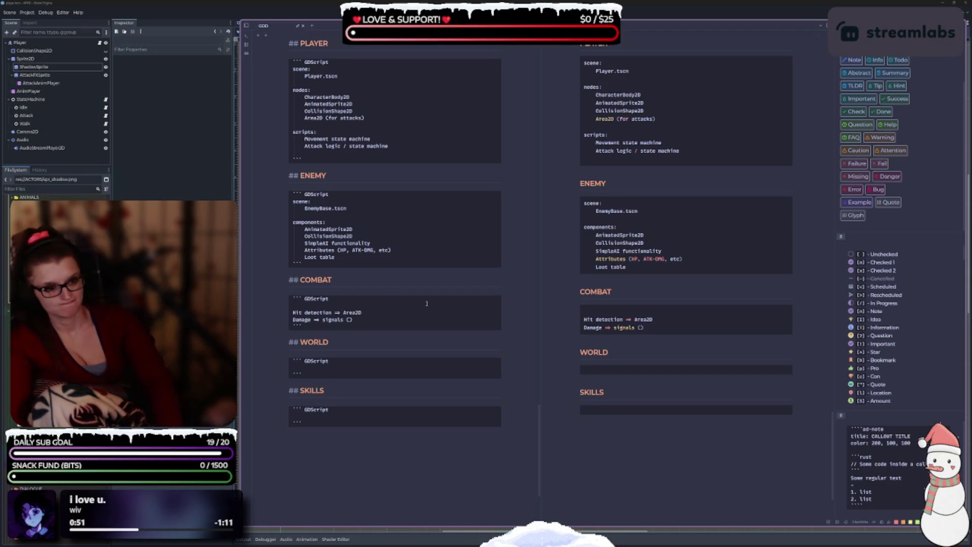
{"action": "type", "text": "hit()"}
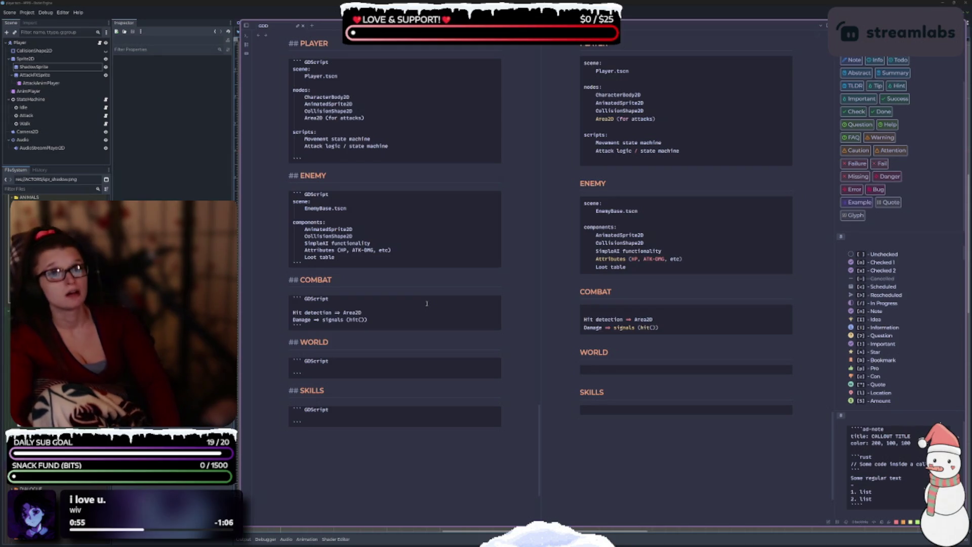
{"action": "type", "text": "amage"}
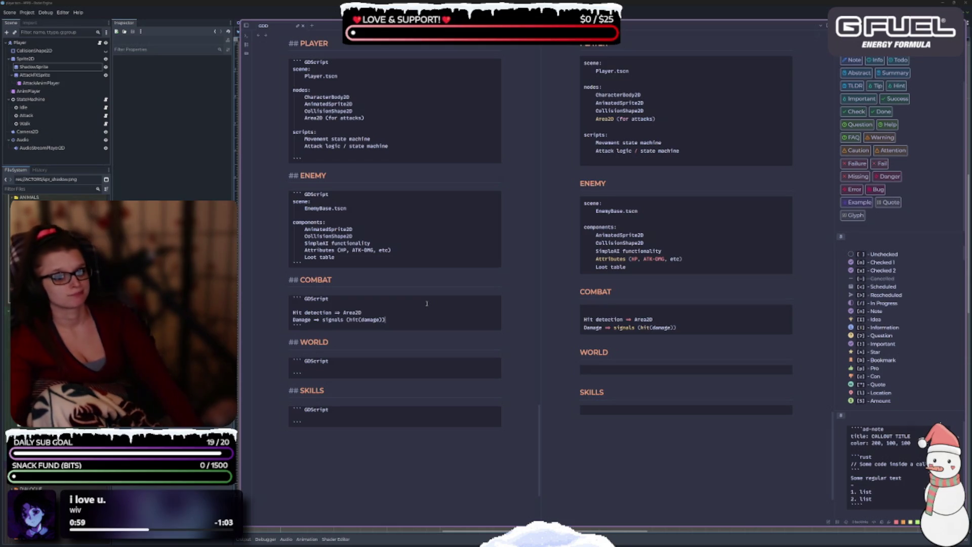
{"action": "left_click", "coordinate": [331, 303]}
{"action": "key", "text": "BackSpace"}
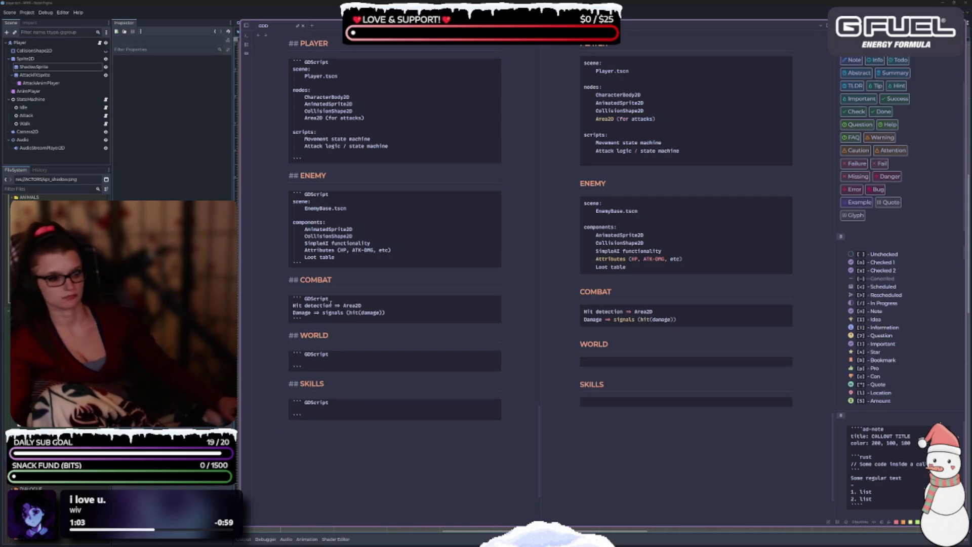
In the WORLD block, add the lines 'Tilemaps -> terrain' and 'Tilemaps -> collisions'.
{"action": "scroll", "coordinate": [465, 411], "scroll_direction": "down", "scroll_amount": 1}
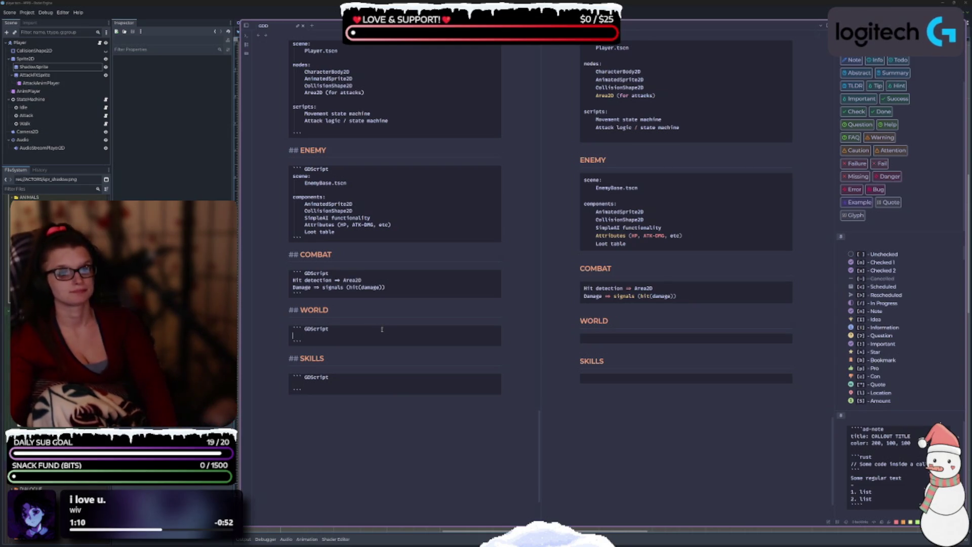
{"action": "type", "text": "Ti"}
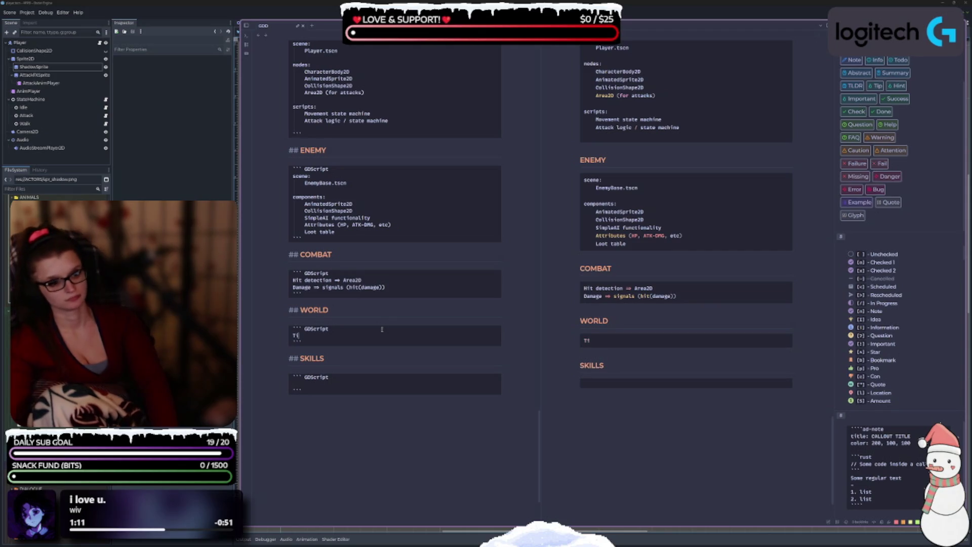
{"action": "type", "text": "lemaps"}
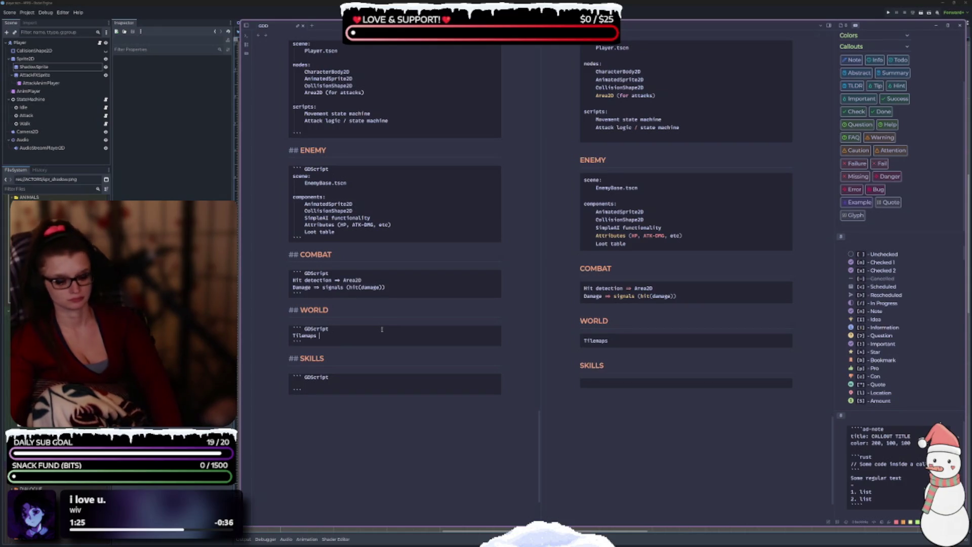
{"action": "type", "text": "-> terrain"}
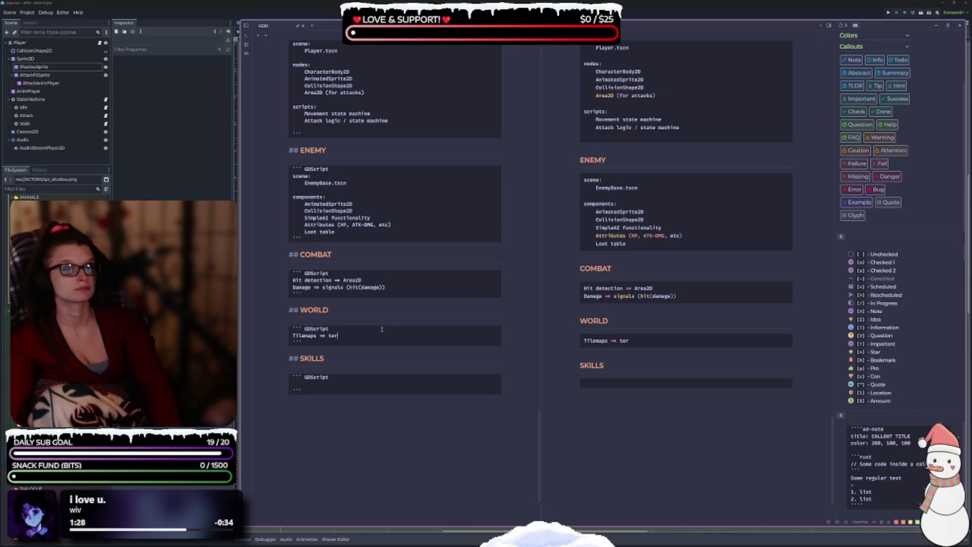
{"action": "key", "text": "Return"}
{"action": "type", "text": "Tilema"}
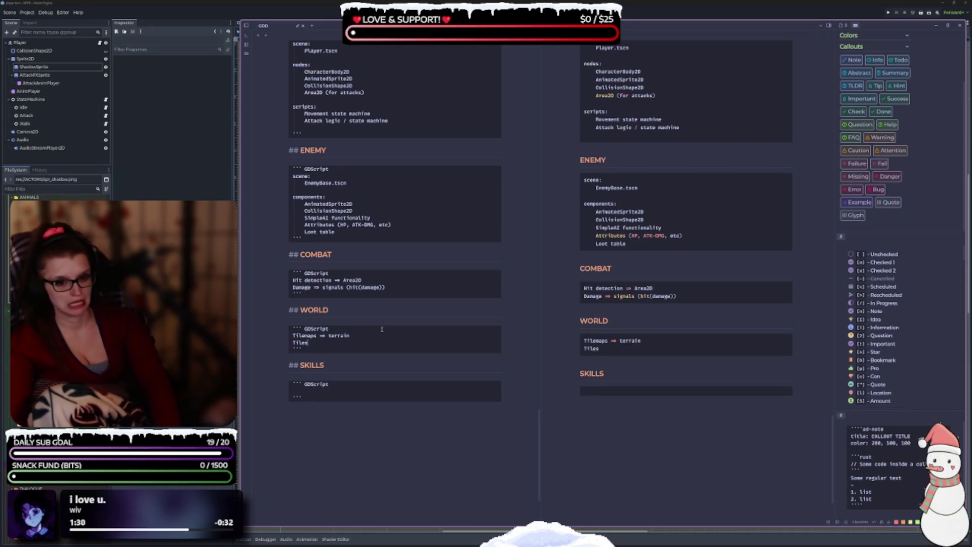
{"action": "type", "text": "ps -"}
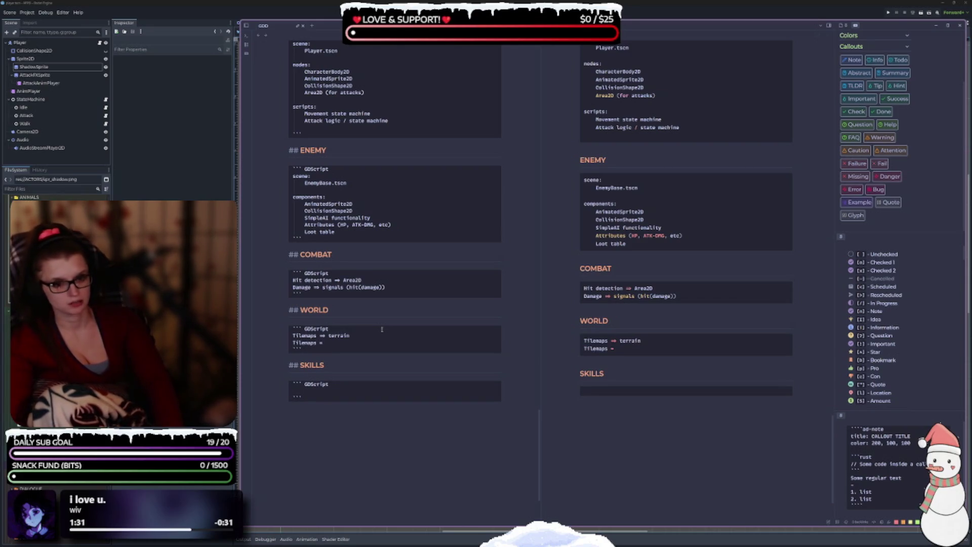
{"action": "type", "text": "> "}
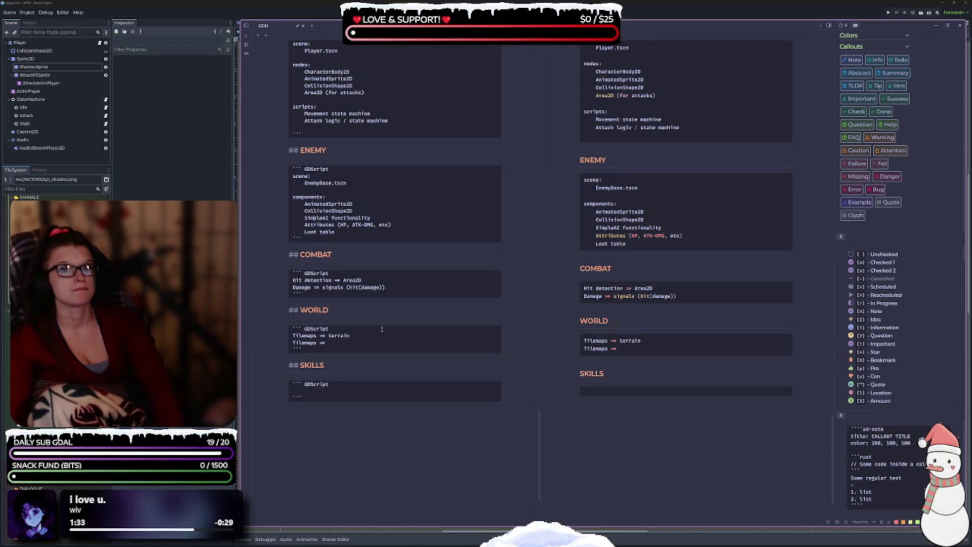
{"action": "type", "text": "Cp:"}
{"action": "key", "text": "BackSpace"}
{"action": "key", "text": "BackSpace"}
{"action": "key", "text": "BackSpace"}
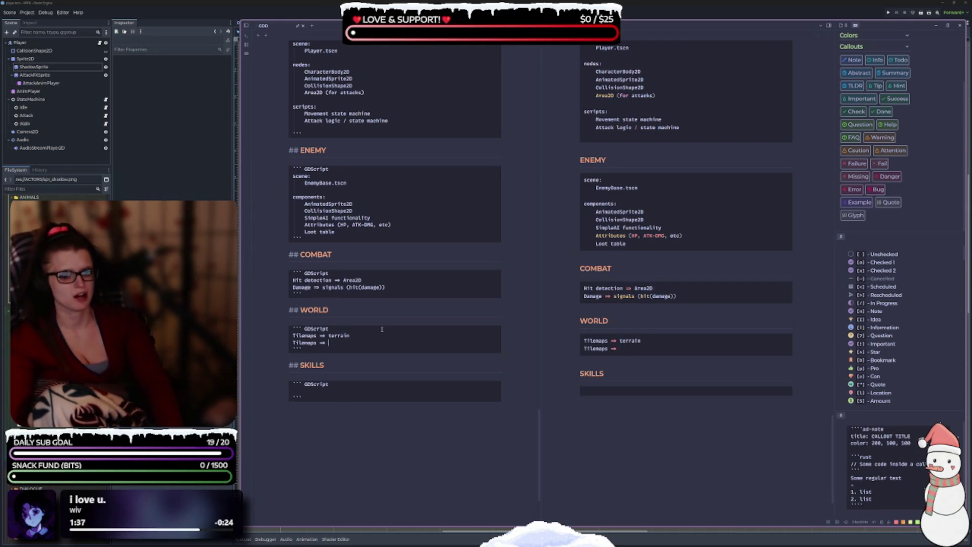
{"action": "type", "text": "collisio"}
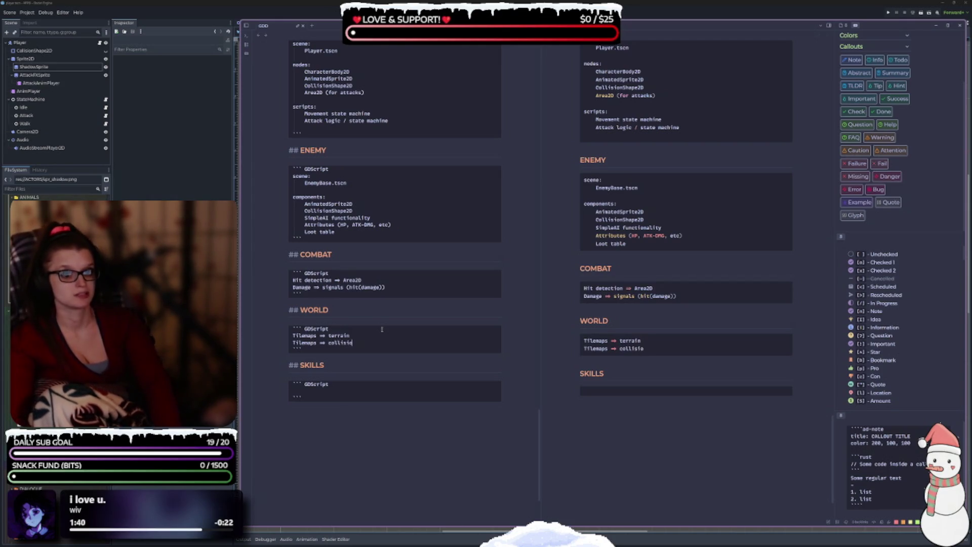
{"action": "type", "text": "ns"}
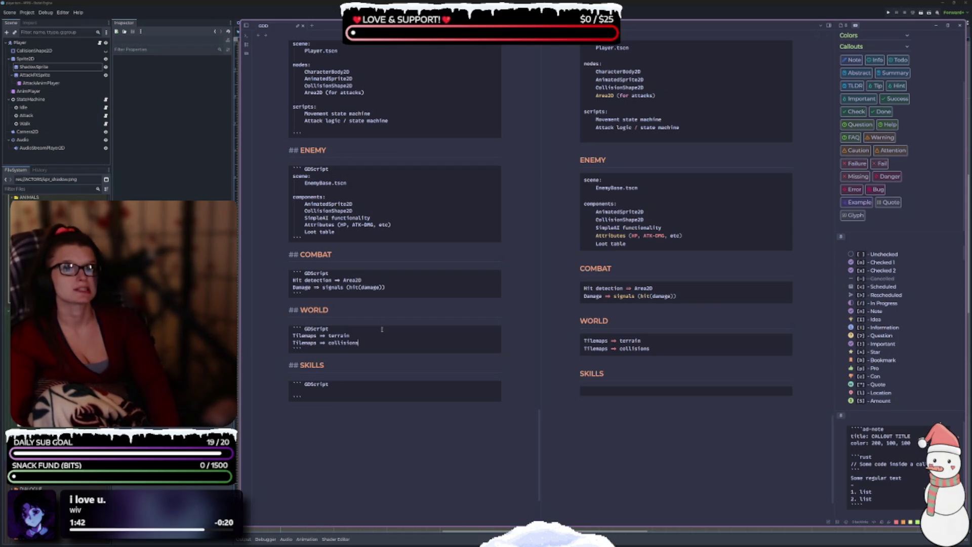
Add 'Tilemaps => decor' and 'Scene-based screens' lines to the WORLD block.
{"action": "key", "text": "Return"}
{"action": "type", "text": "Tilemaps ="}
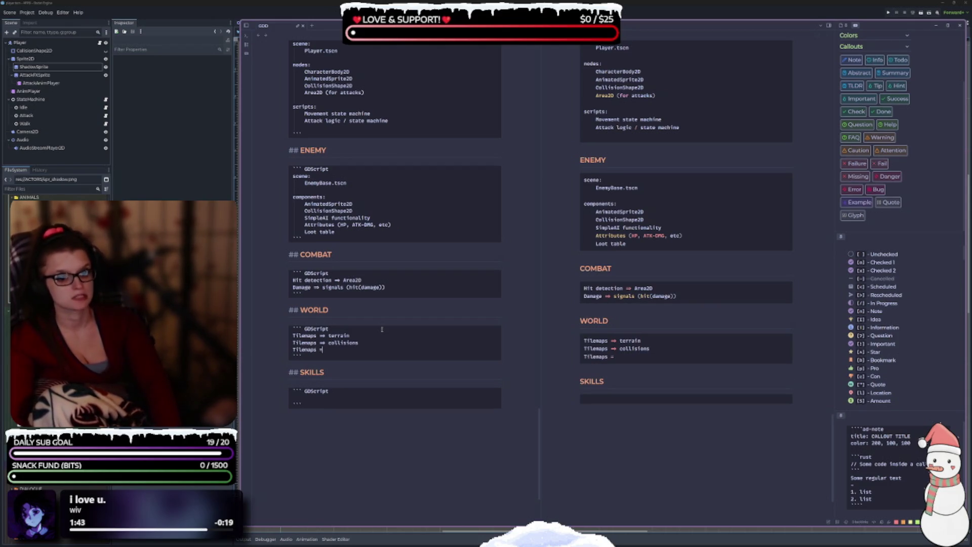
{"action": "type", "text": "> decor"}
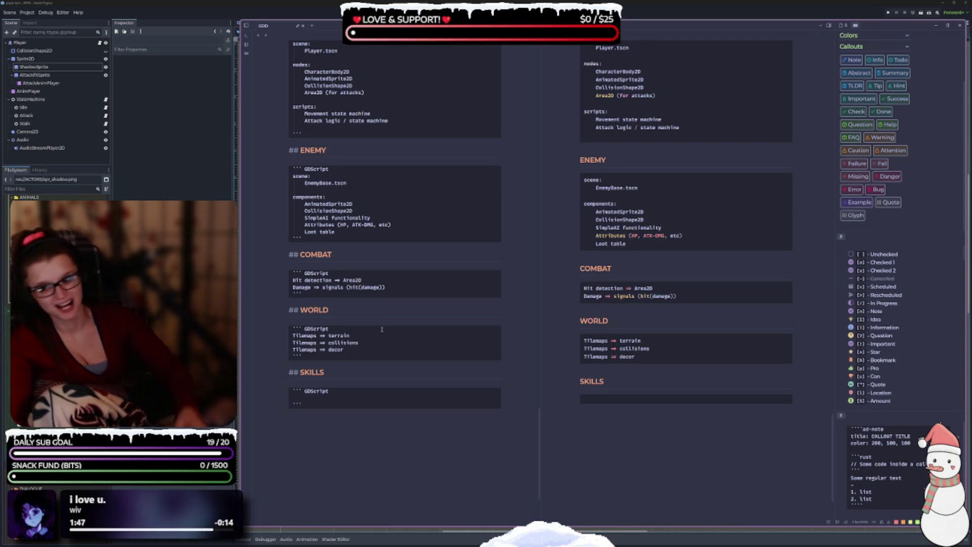
{"action": "key", "text": "Return"}
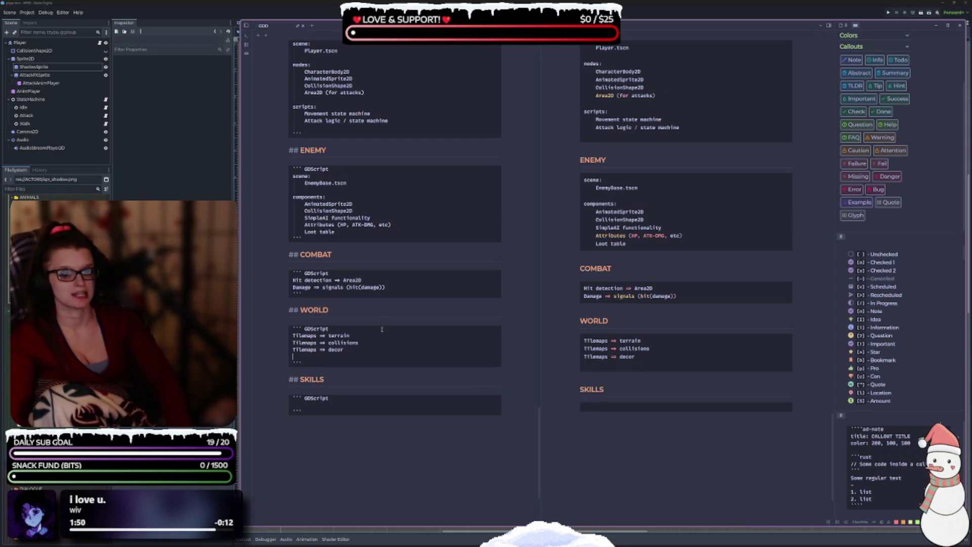
{"action": "type", "text": "Scene-based screens"}
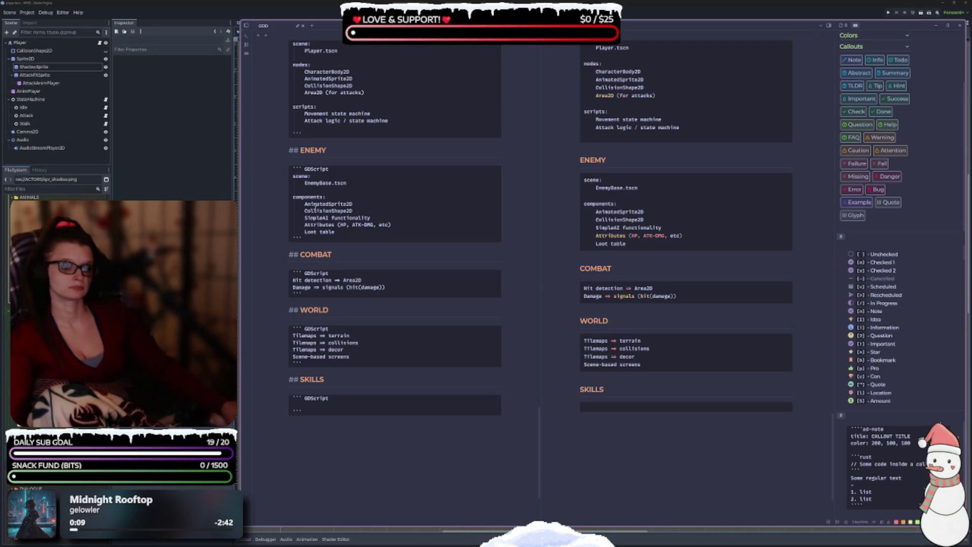
{"action": "scroll", "coordinate": [372, 335], "scroll_direction": "down", "scroll_amount": 1}
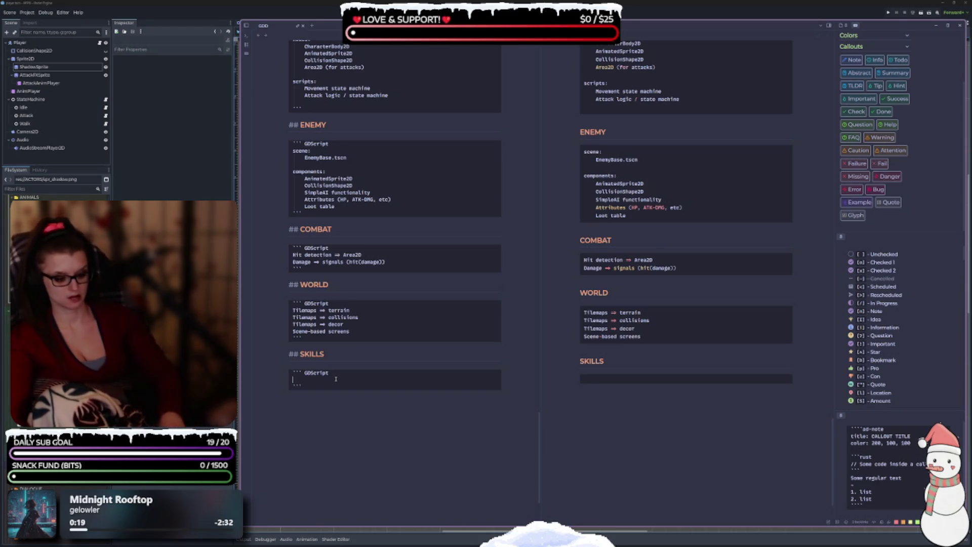
Type 'Skills stored in Dictionary' in the SKILLS block, discarding a started 'Effects' line.
{"action": "type", "text": "Skills "}
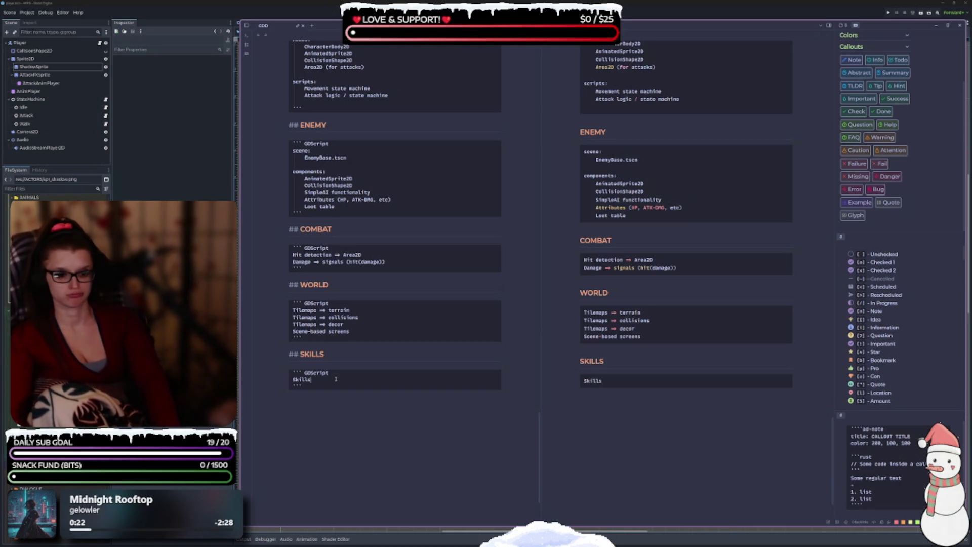
{"action": "type", "text": "store"}
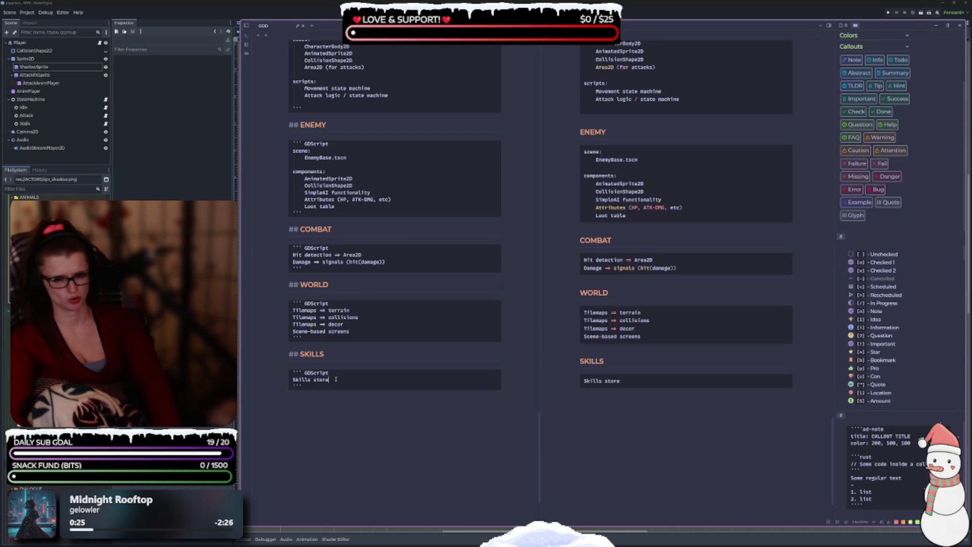
{"action": "type", "text": "d in Dictionary"}
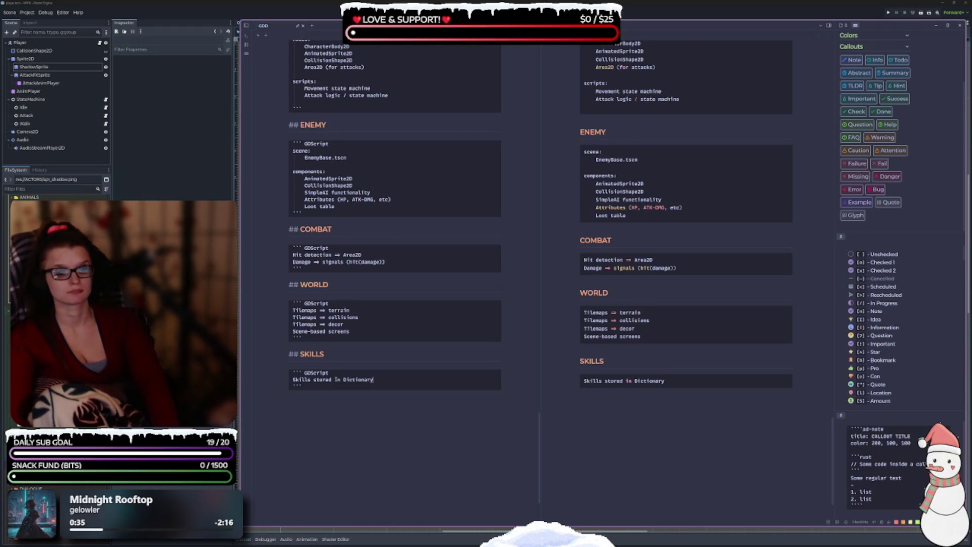
{"action": "key", "text": "Return"}
{"action": "type", "text": "Effects"}
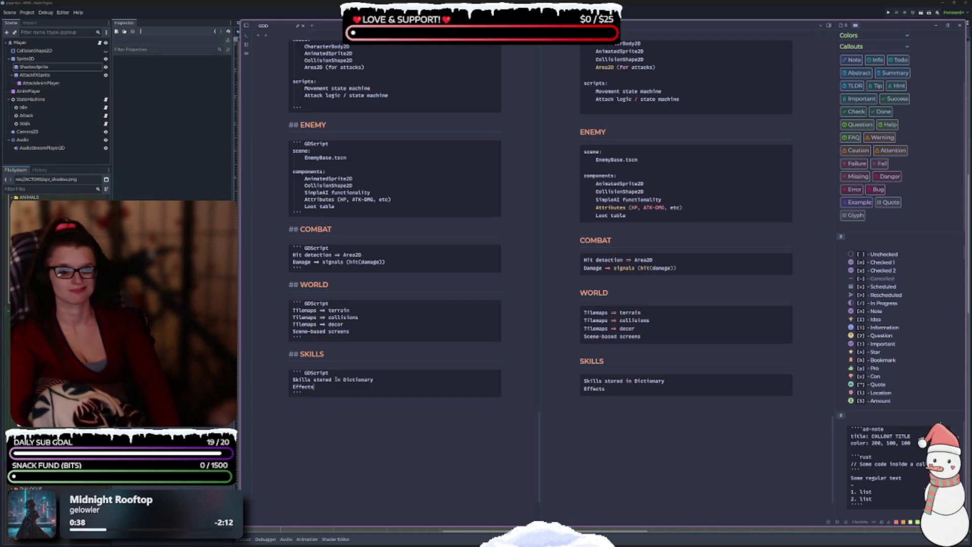
{"action": "key", "text": "BackSpace"}
{"action": "key", "text": "BackSpace"}
{"action": "key", "text": "BackSpace"}
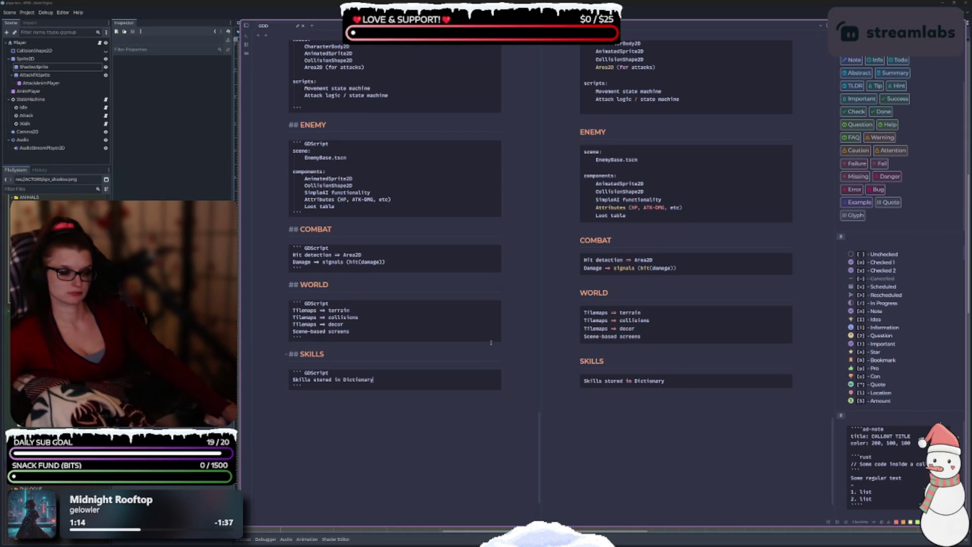
{"action": "scroll", "coordinate": [490, 344], "scroll_direction": "up", "scroll_amount": 5}
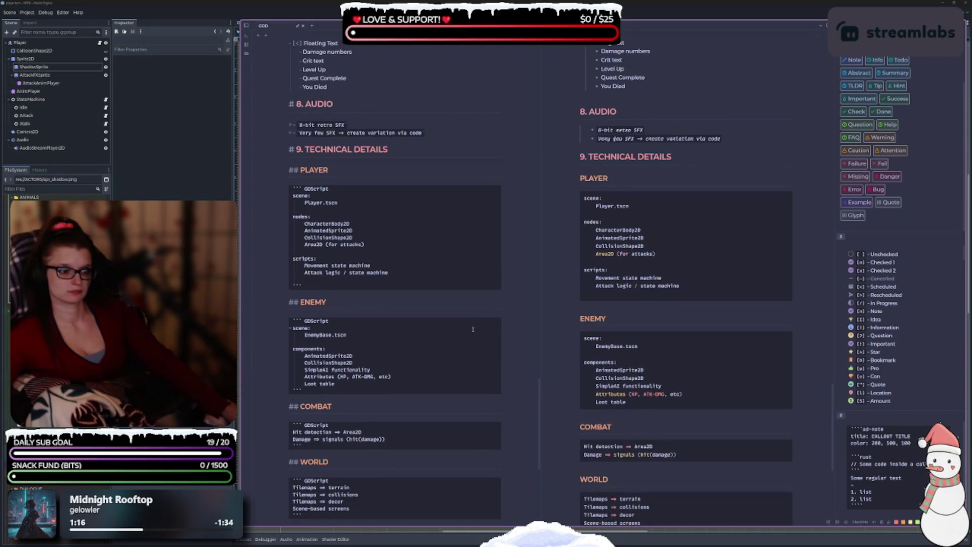
{"action": "scroll", "coordinate": [473, 329], "scroll_direction": "up", "scroll_amount": 4}
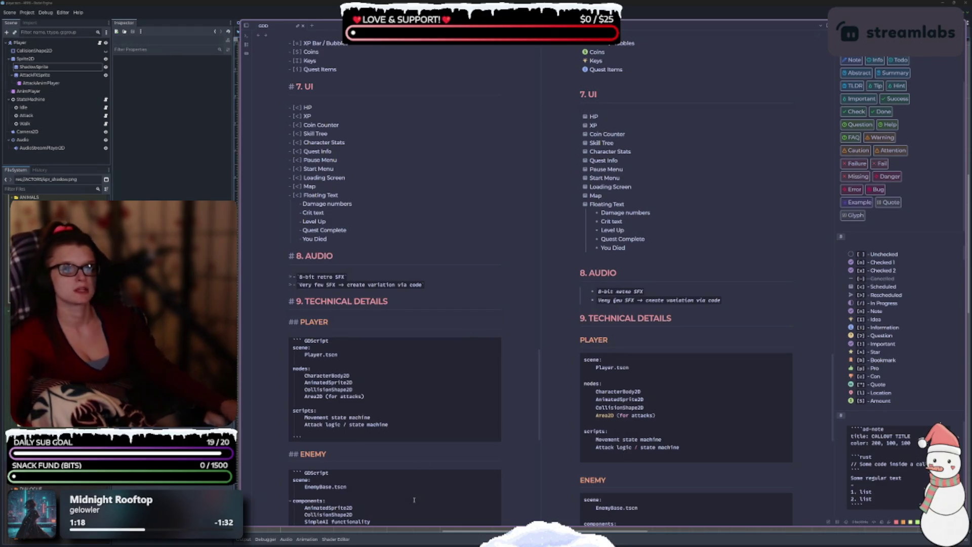
{"action": "scroll", "coordinate": [423, 487], "scroll_direction": "down", "scroll_amount": 2}
{"action": "scroll", "coordinate": [422, 487], "scroll_direction": "down", "scroll_amount": 7}
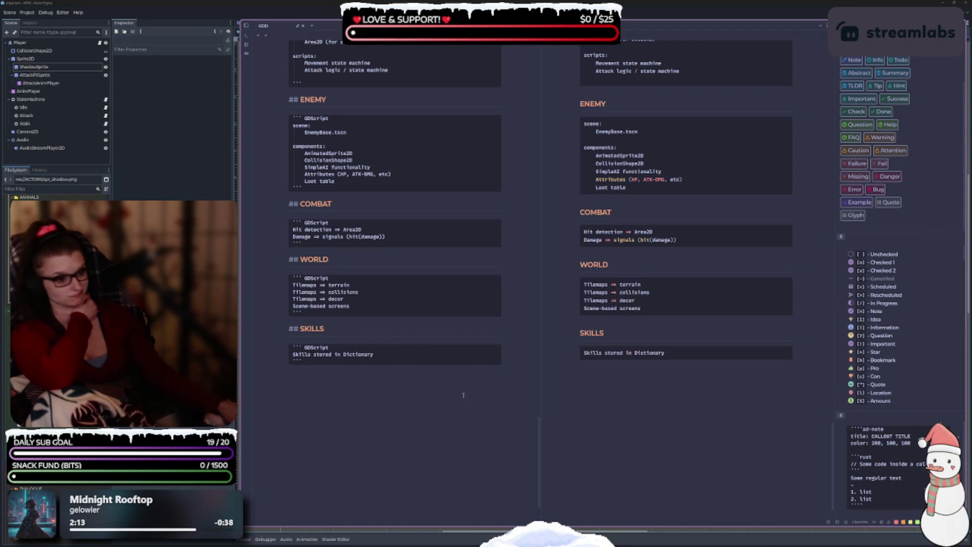
Scroll up through the design notes, then switch to the player scene with Media Player.
{"action": "scroll", "coordinate": [468, 423], "scroll_direction": "up", "scroll_amount": 3}
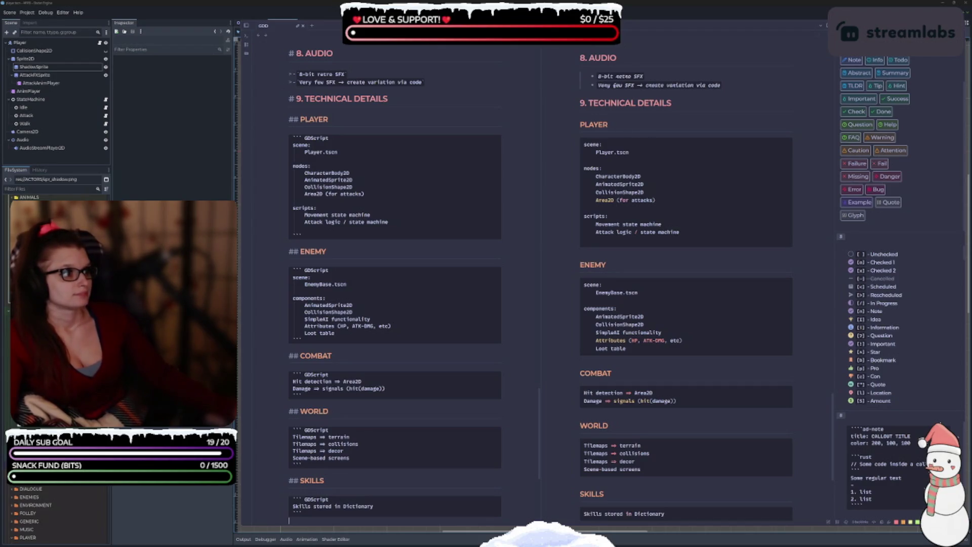
{"action": "key", "text": "alt+Tab"}
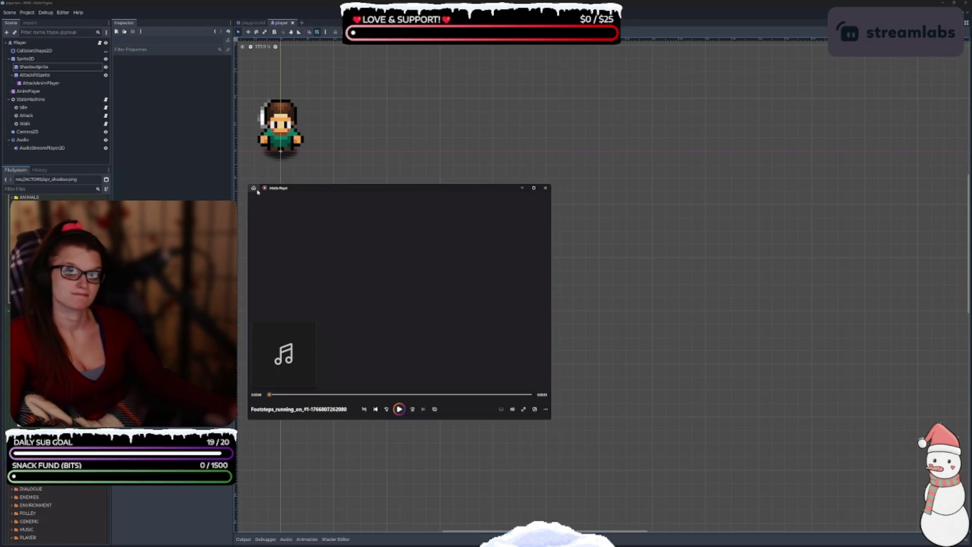
Clear Media Player's play queue and add the Downloads folder '150+ Free RPG Sounds' to it.
{"action": "left_click", "coordinate": [254, 188]}
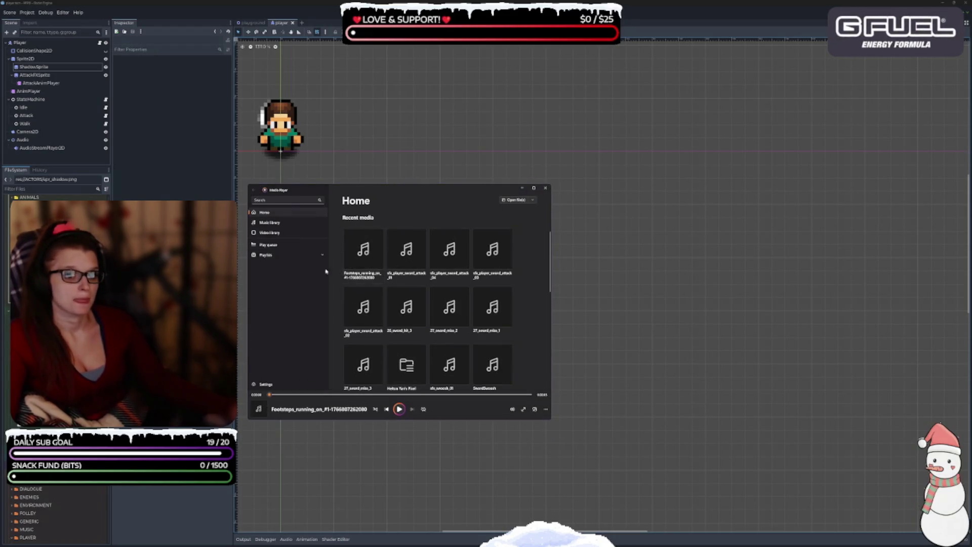
{"action": "left_click", "coordinate": [268, 245]}
{"action": "left_click", "coordinate": [359, 219]}
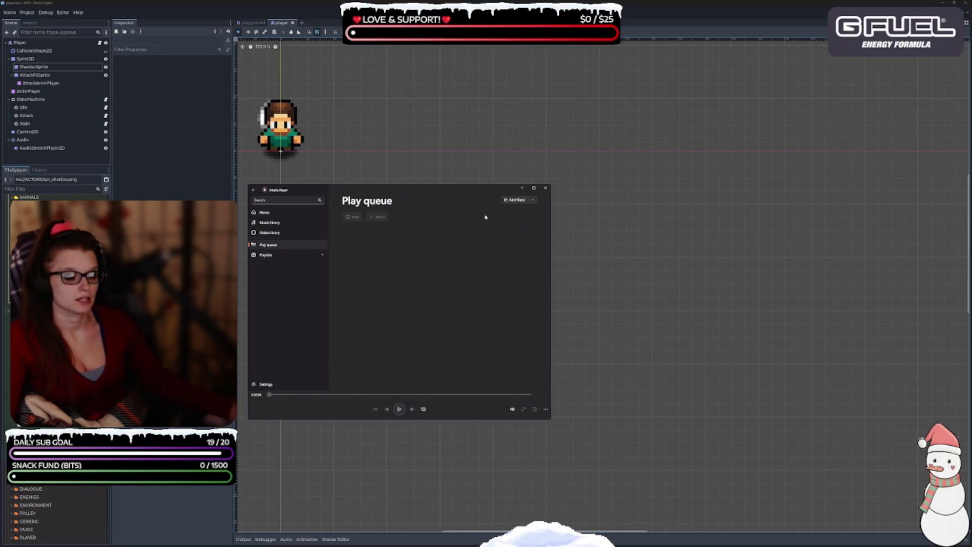
{"action": "left_click", "coordinate": [530, 201]}
{"action": "left_click", "coordinate": [508, 223]}
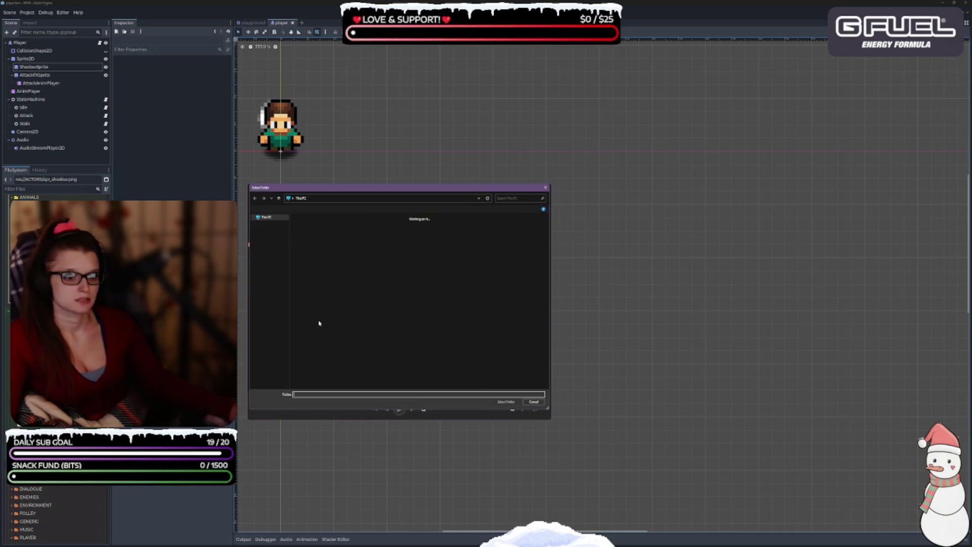
{"action": "left_click", "coordinate": [268, 236]}
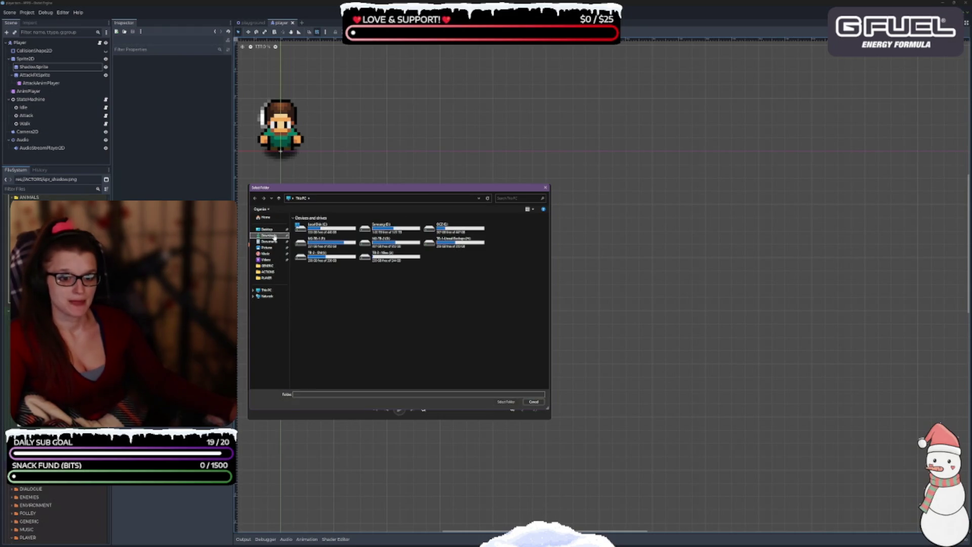
{"action": "left_click", "coordinate": [310, 231]}
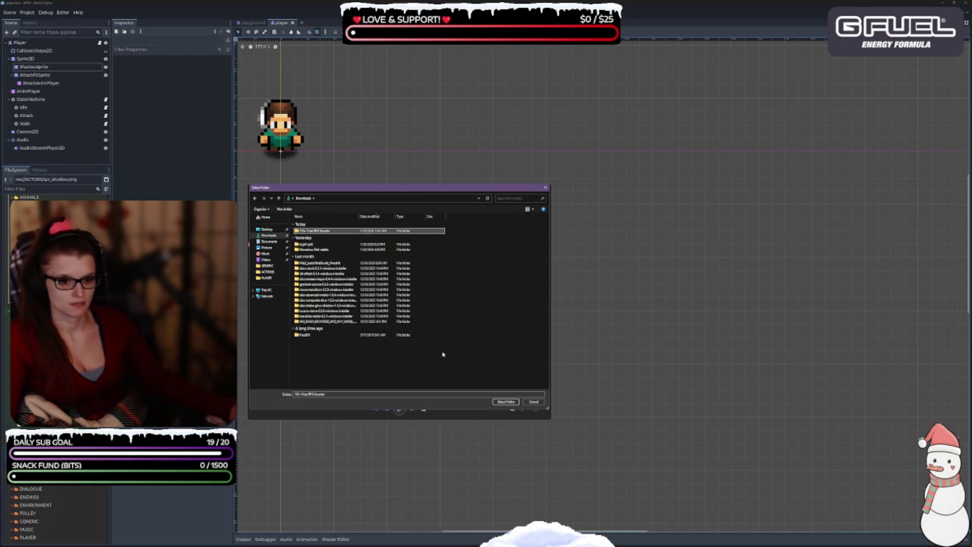
{"action": "left_click", "coordinate": [506, 401]}
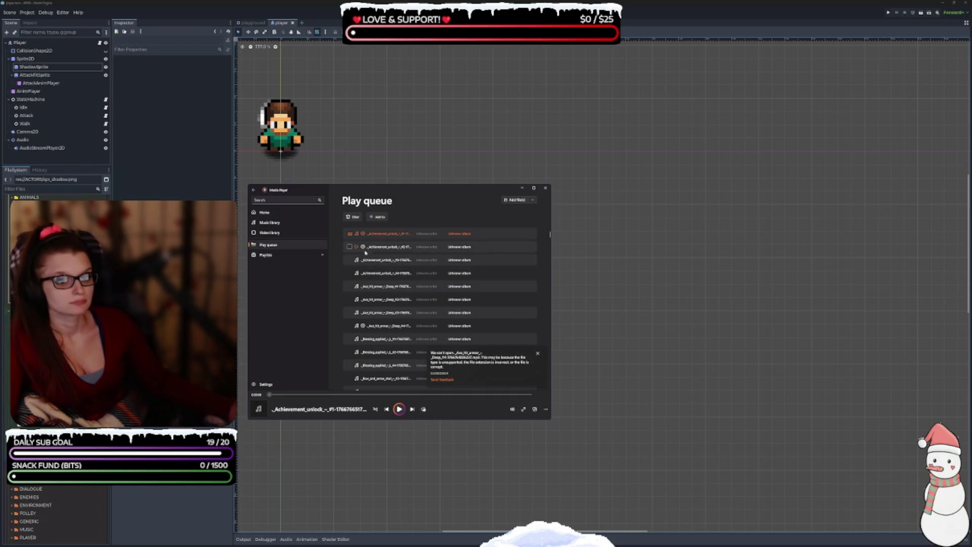
Try playing a sound from the queue, then close Media Player.
{"action": "mouse_move", "coordinate": [365, 248]}
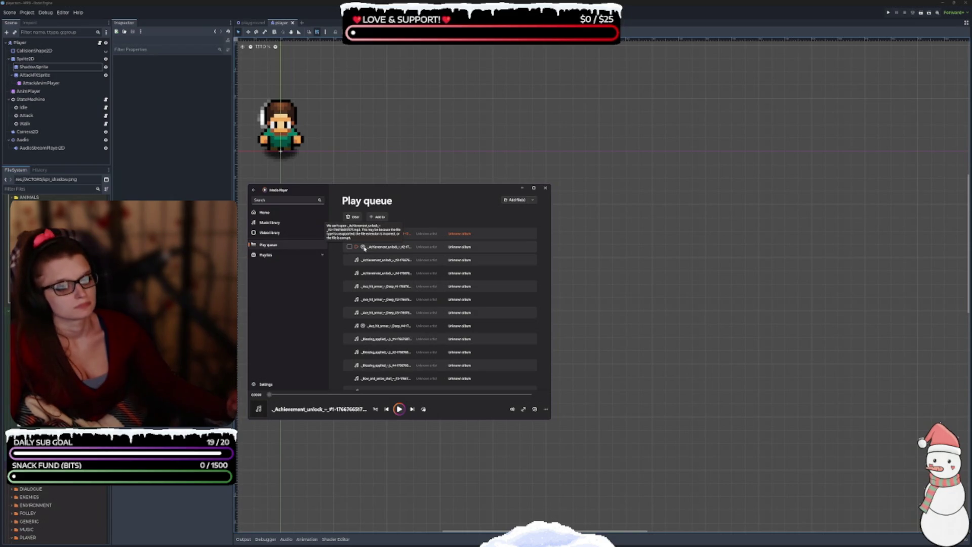
{"action": "scroll", "coordinate": [444, 347], "scroll_direction": "down", "scroll_amount": 2}
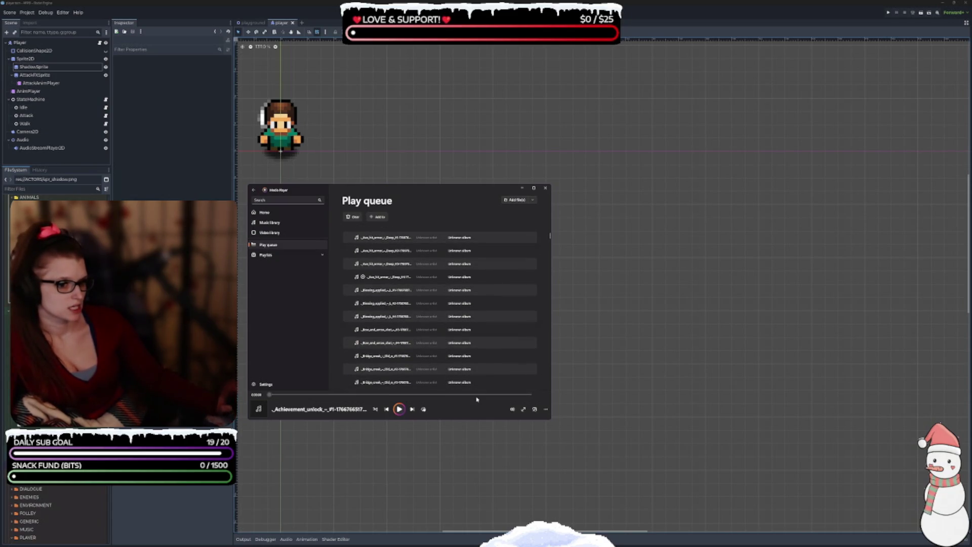
{"action": "scroll", "coordinate": [401, 283], "scroll_direction": "up", "scroll_amount": 2}
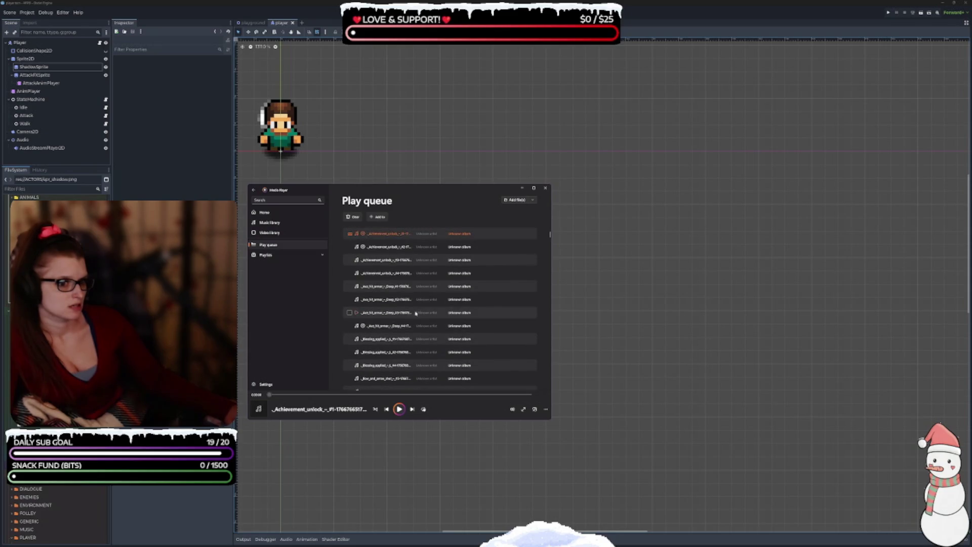
{"action": "left_click", "coordinate": [357, 258]}
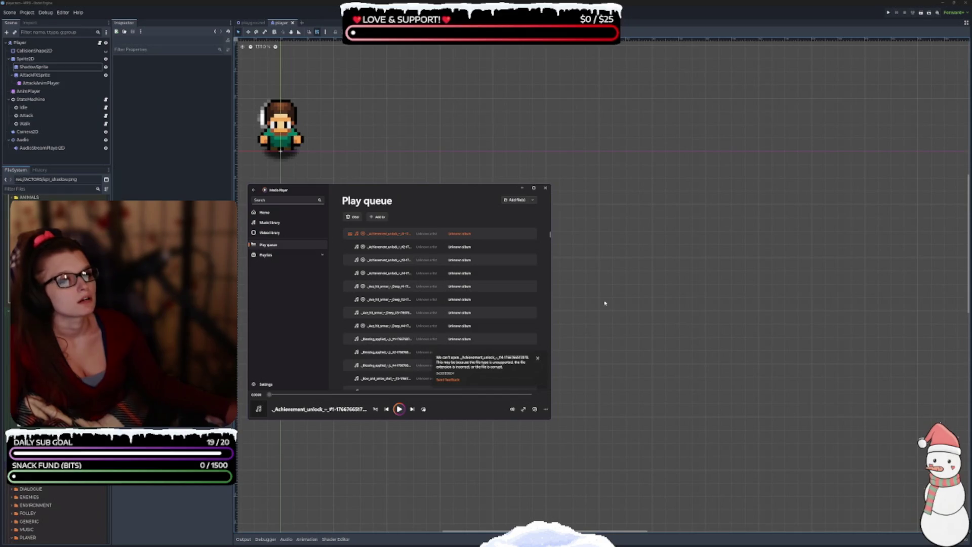
{"action": "left_click", "coordinate": [546, 188]}
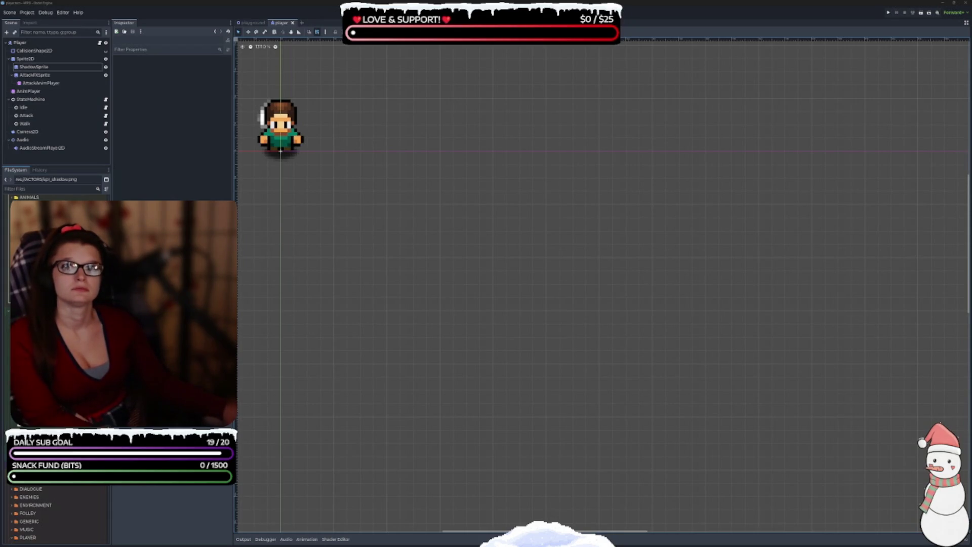
Switch to the File Explorer window listing the 150+ Free RPG Sounds audio files.
{"action": "key", "text": "alt+Tab"}
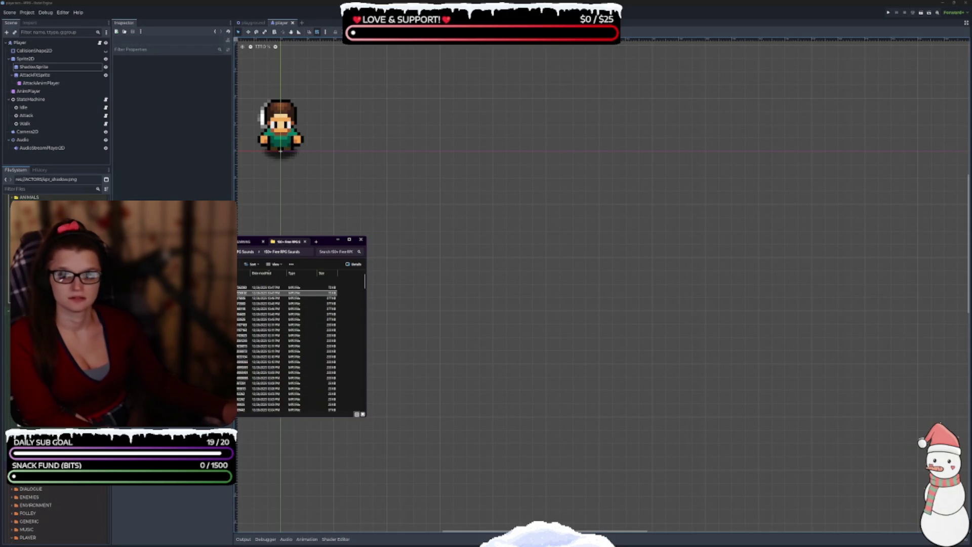
{"action": "key", "text": "alt+Tab"}
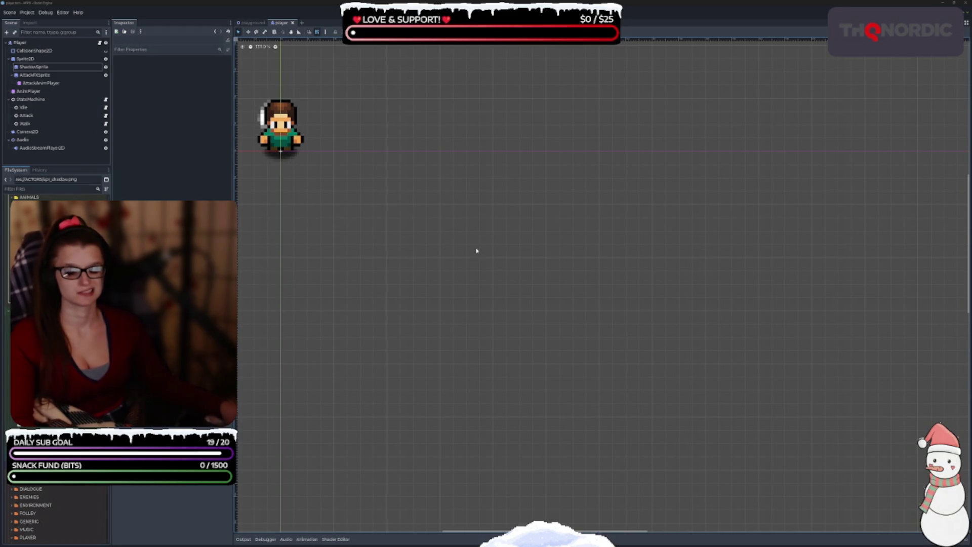
{"action": "key", "text": "alt+Tab"}
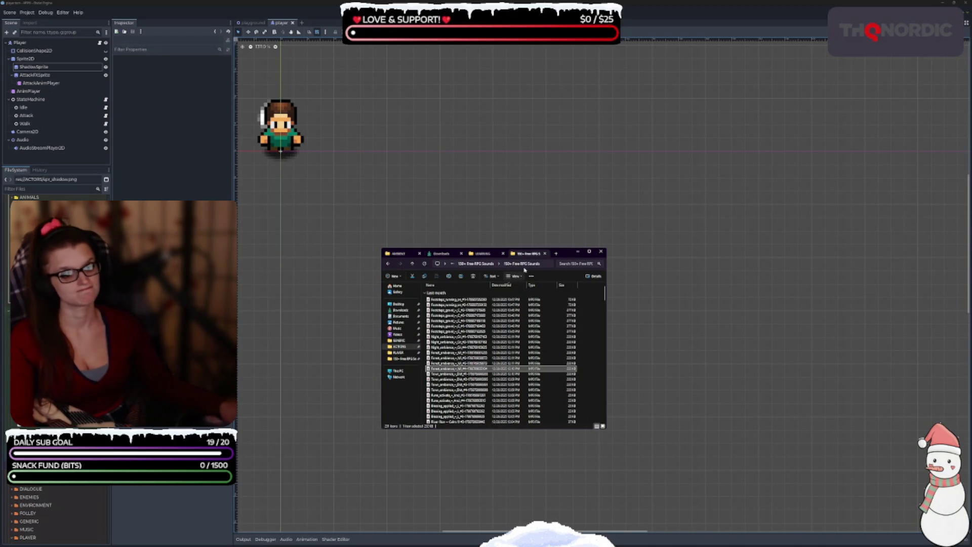
Preview a forest ambience sound in the media player and browse the ambience files below it.
{"action": "left_click_drag", "start_coordinate": [557, 255], "coordinate": [589, 263]}
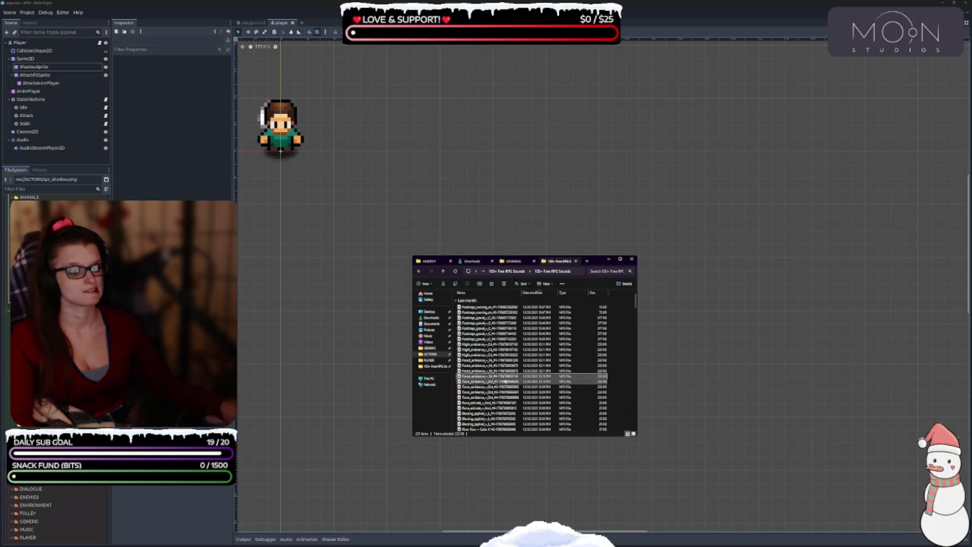
{"action": "double_click", "coordinate": [486, 366]}
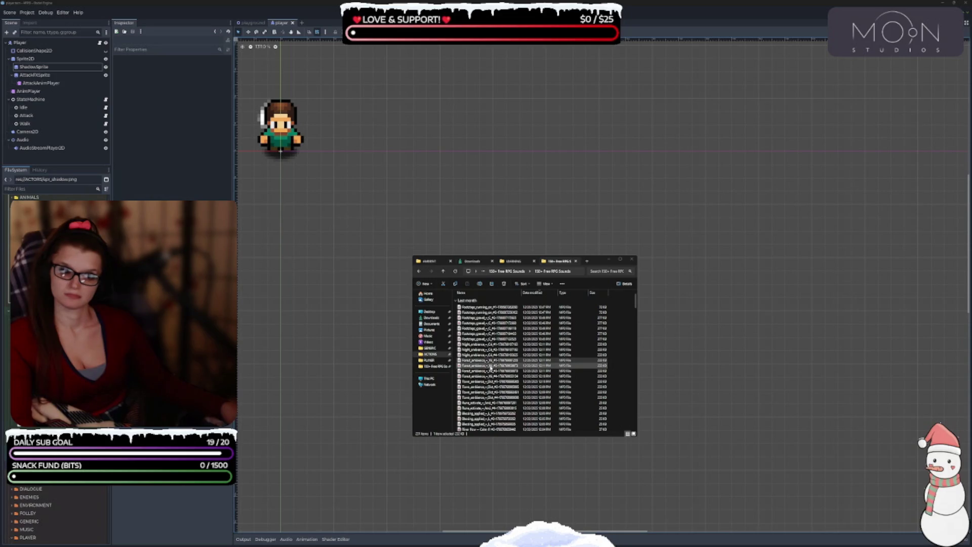
{"action": "left_click", "coordinate": [492, 365]}
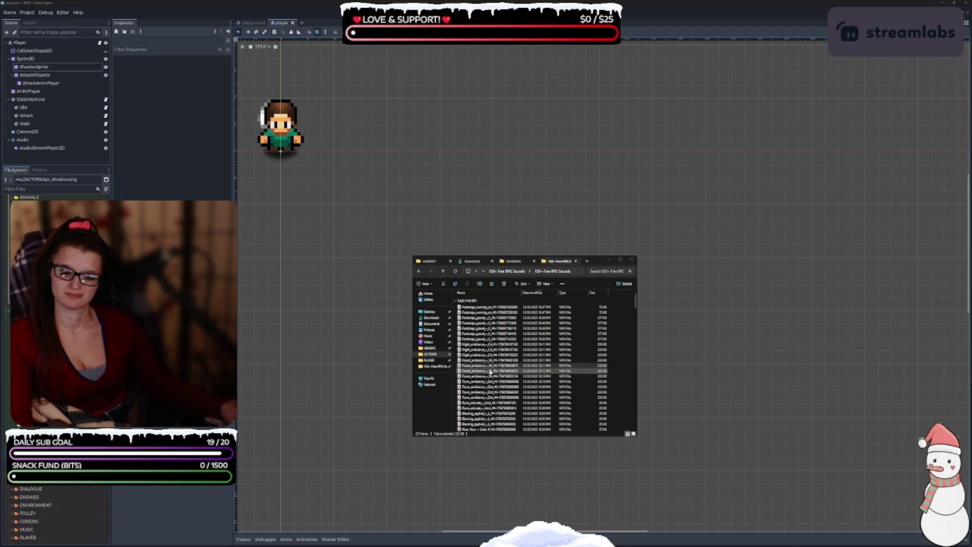
{"action": "left_click", "coordinate": [491, 372]}
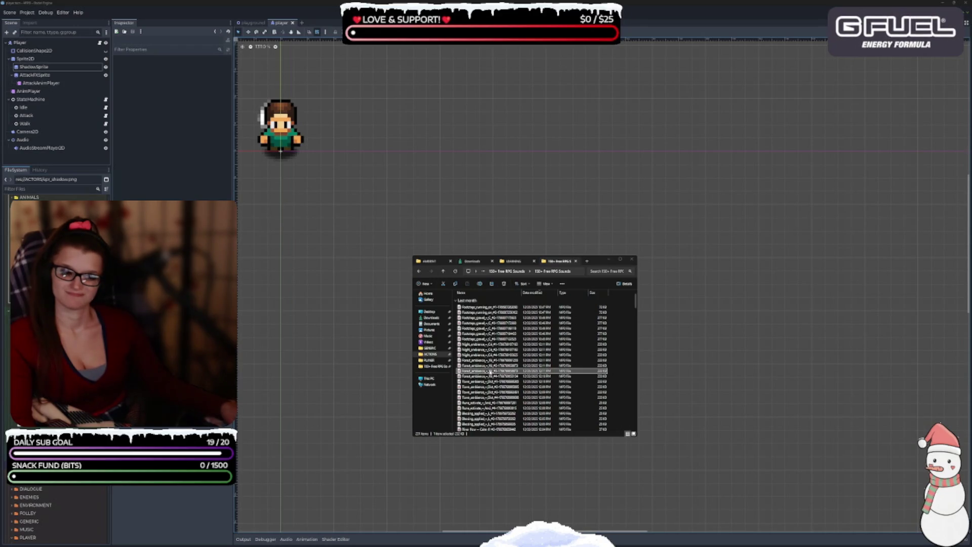
{"action": "left_click", "coordinate": [494, 381]}
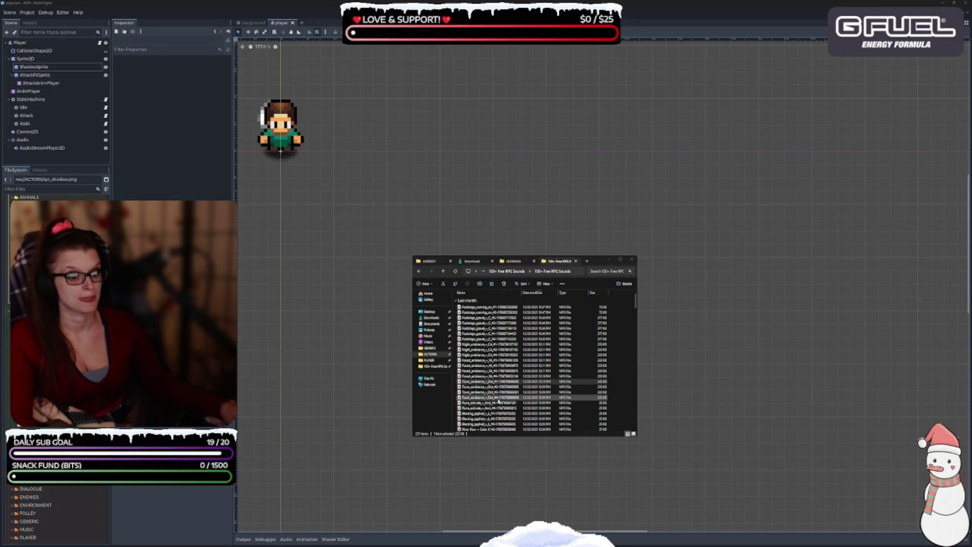
Step through the next few ambience files further down the list.
{"action": "scroll", "coordinate": [500, 385], "scroll_direction": "down", "scroll_amount": 1}
{"action": "left_click", "coordinate": [479, 376]}
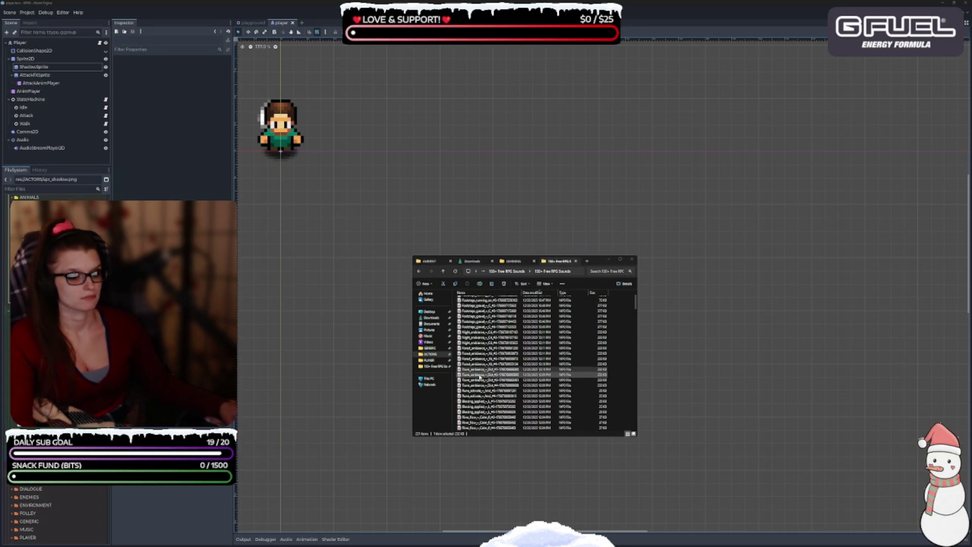
{"action": "left_click", "coordinate": [491, 380]}
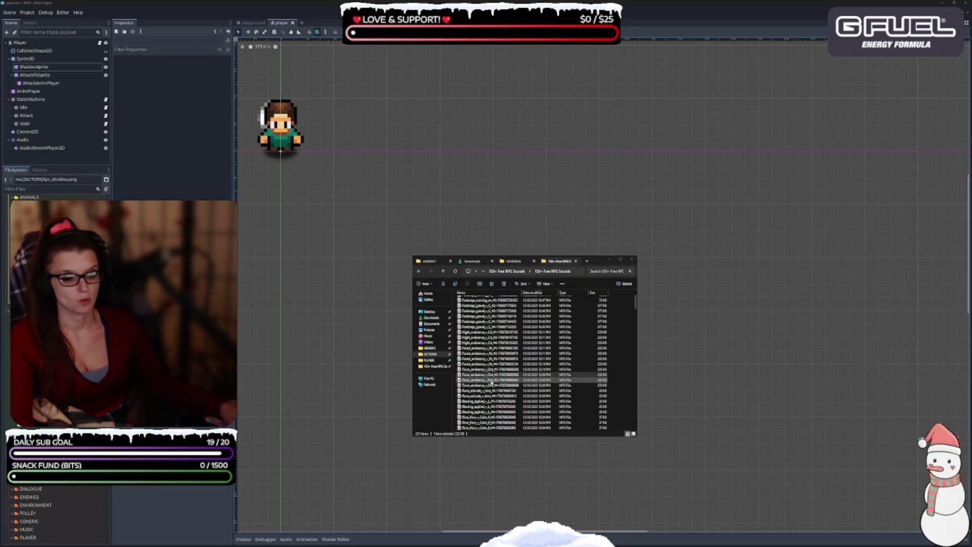
{"action": "left_click", "coordinate": [490, 380]}
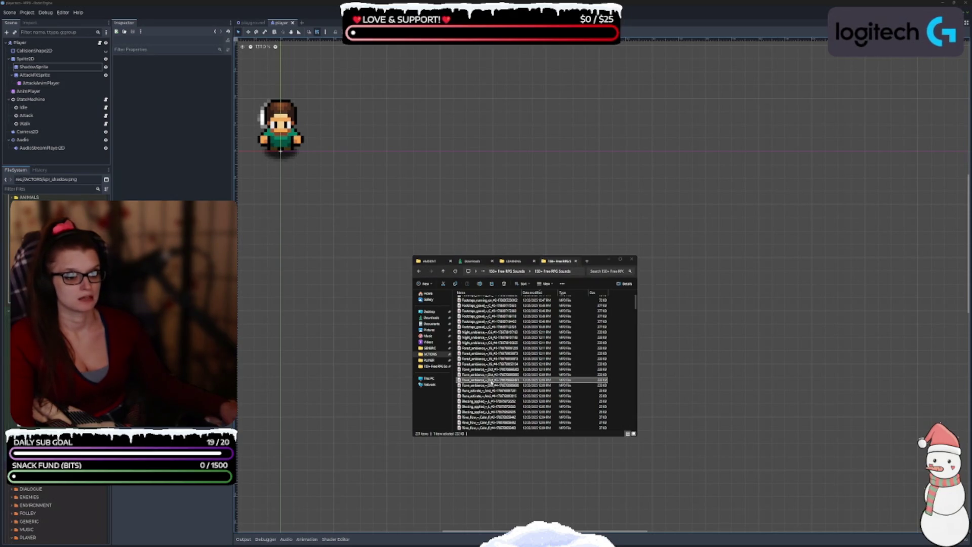
{"action": "left_click", "coordinate": [489, 386]}
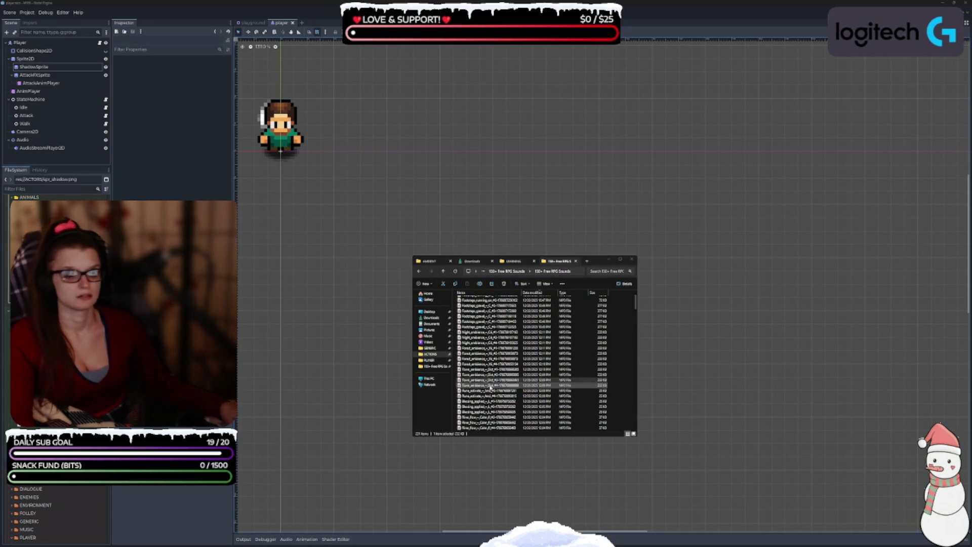
{"action": "left_click", "coordinate": [489, 387]}
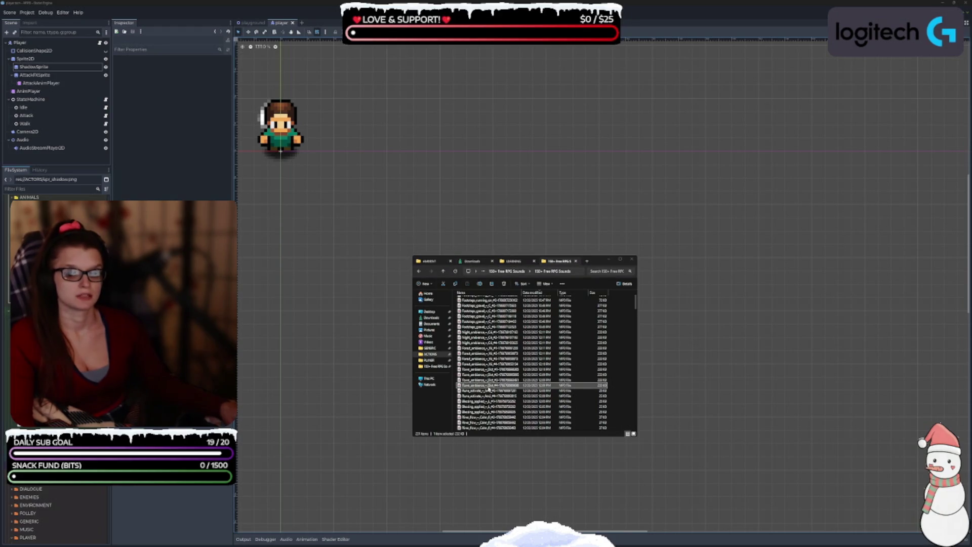
{"action": "scroll", "coordinate": [487, 385], "scroll_direction": "down", "scroll_amount": 1}
Move down past Rune_activate, Bleeding_applied and River_flow to the sounds beneath.
{"action": "key", "text": "Down"}
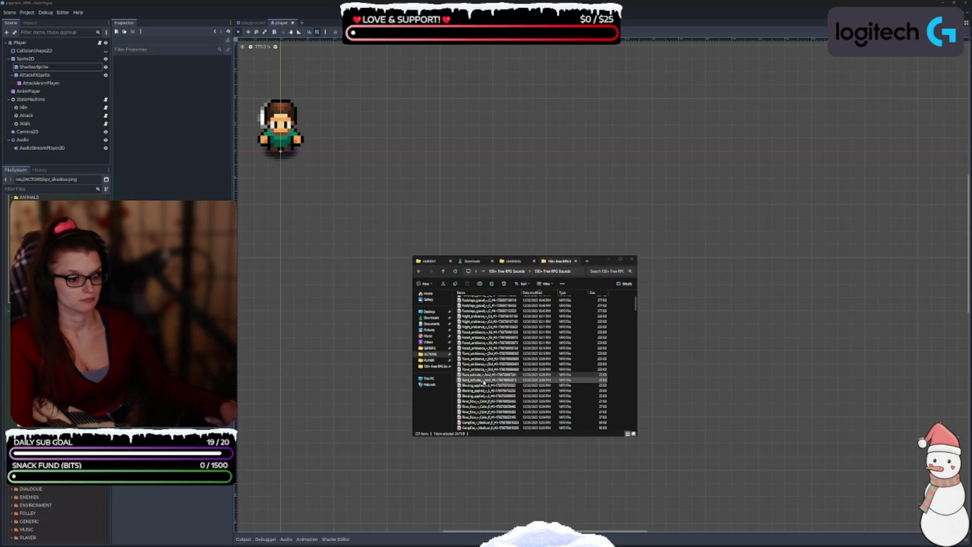
{"action": "key", "text": "Down"}
{"action": "key", "text": "Down"}
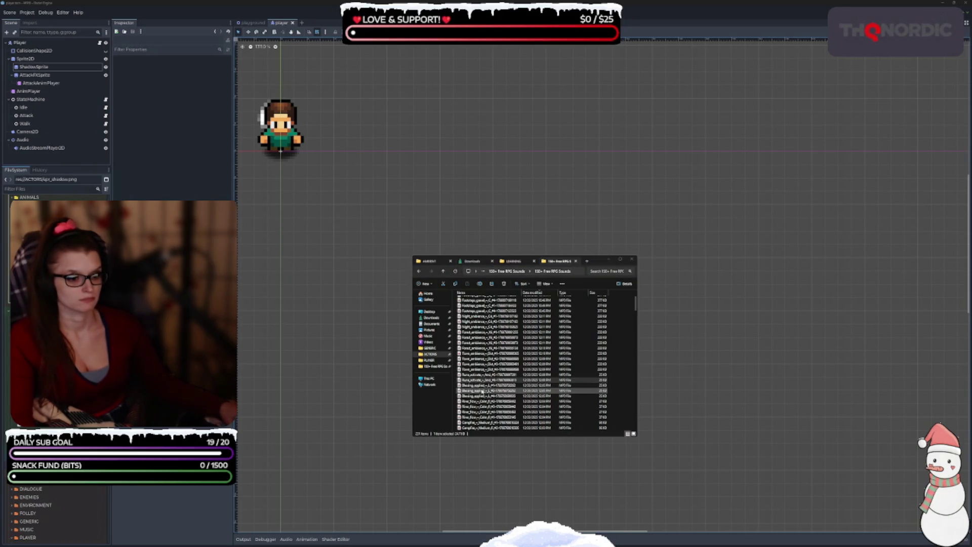
{"action": "key", "text": "Down"}
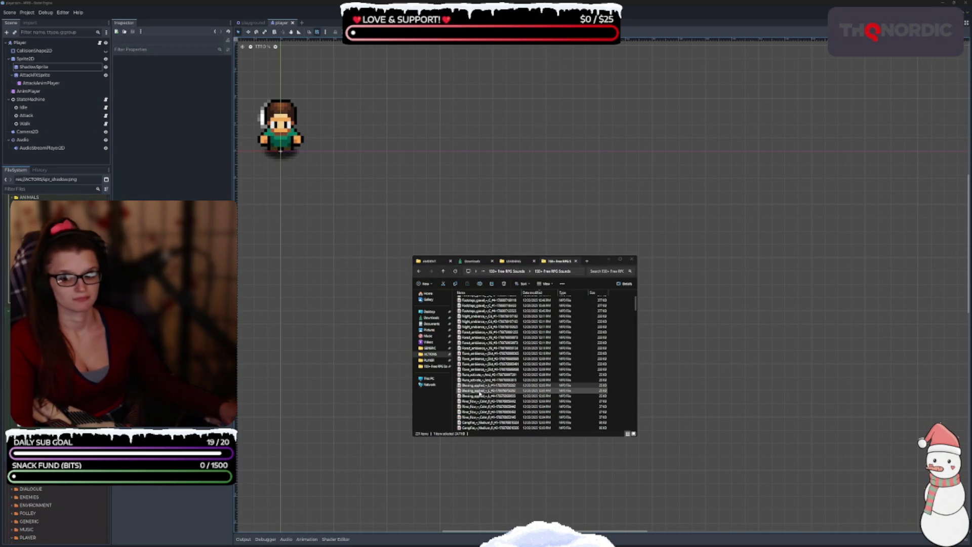
{"action": "key", "text": "Down"}
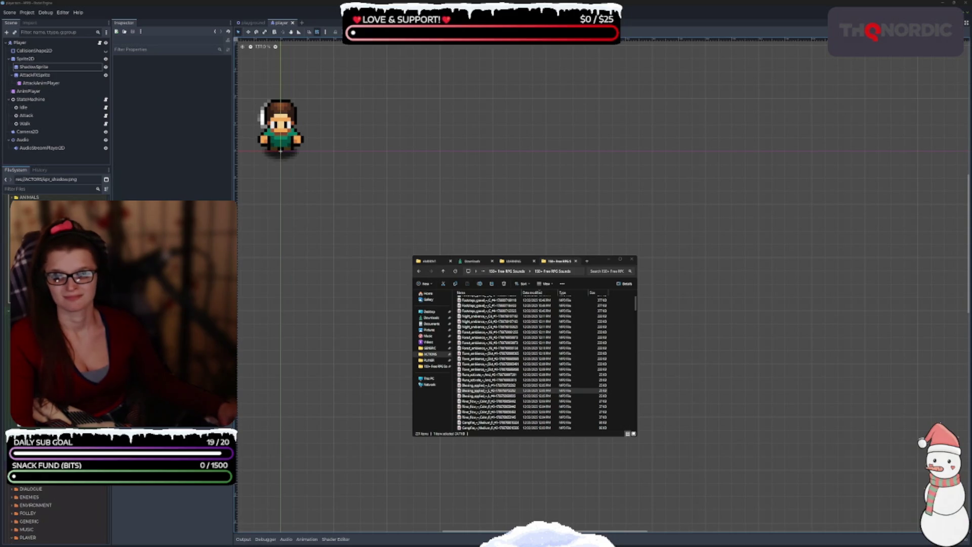
{"action": "scroll", "coordinate": [490, 364], "scroll_direction": "down", "scroll_amount": 1}
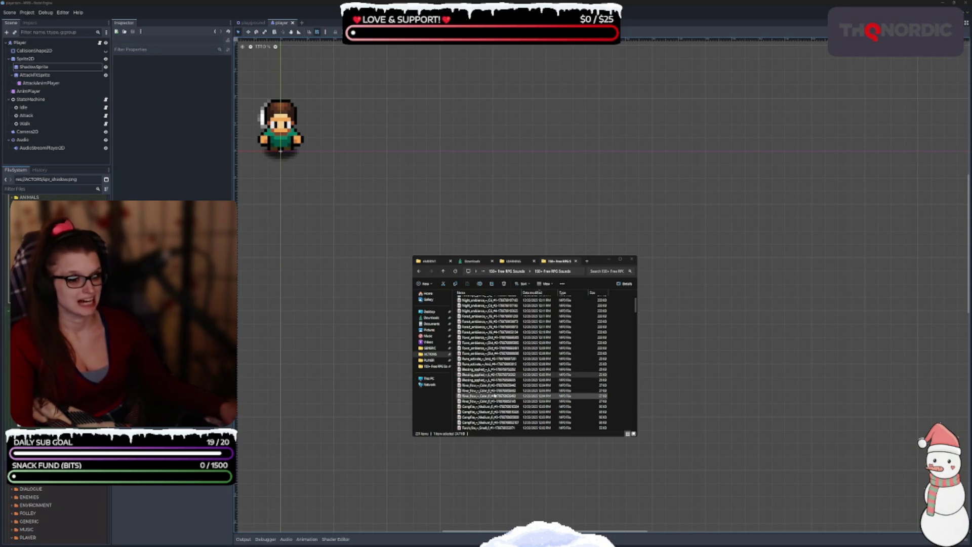
{"action": "key", "text": "Down"}
{"action": "key", "text": "Down"}
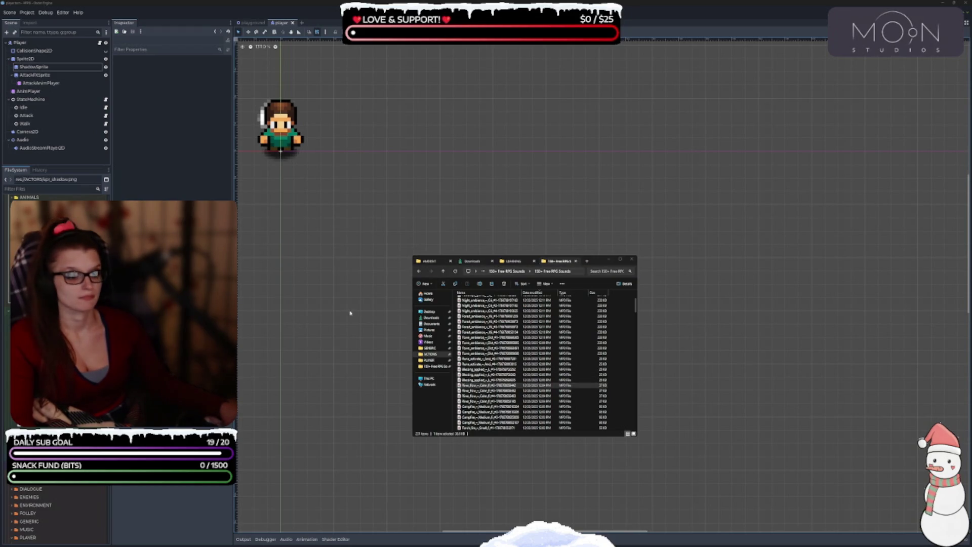
{"action": "scroll", "coordinate": [487, 372], "scroll_direction": "down", "scroll_amount": 1}
{"action": "scroll", "coordinate": [487, 370], "scroll_direction": "down", "scroll_amount": 1}
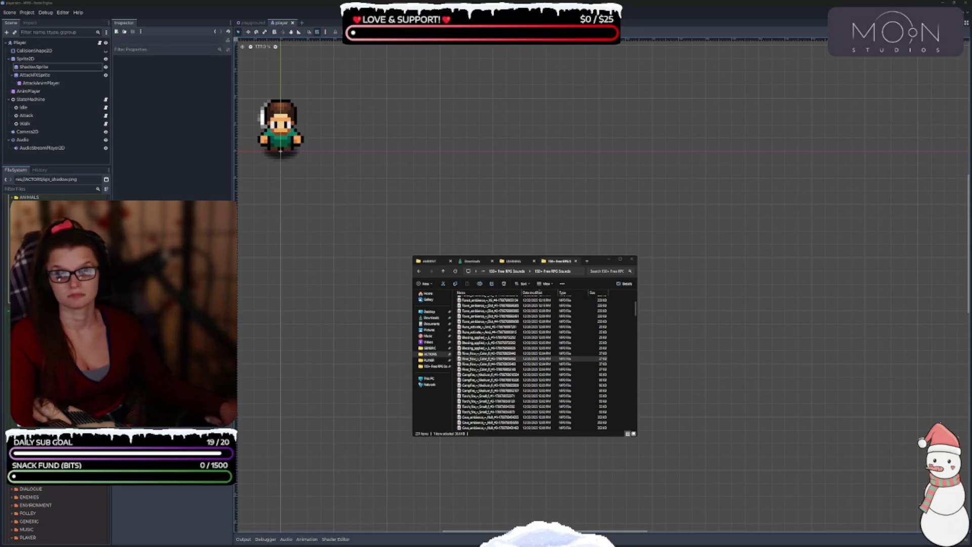
{"action": "left_click", "coordinate": [486, 364]}
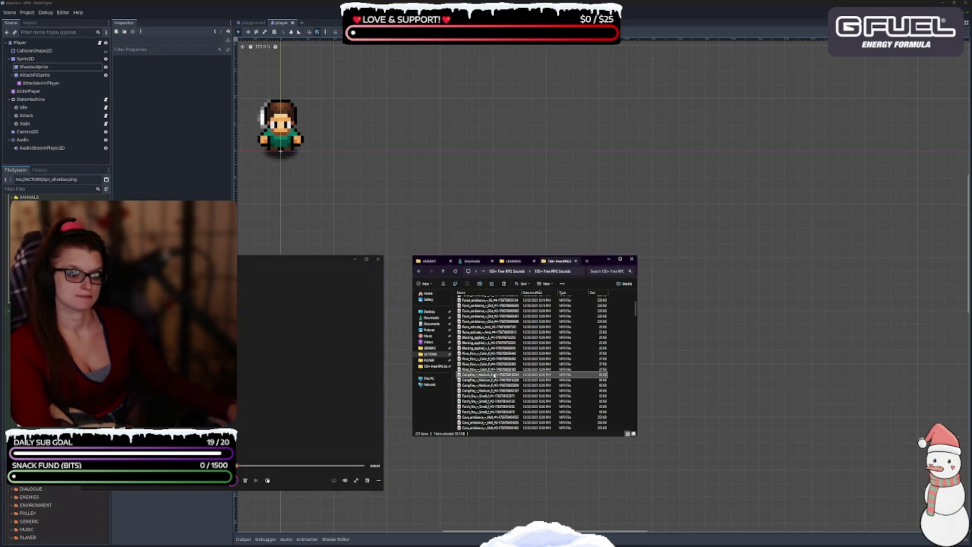
Play a Campfire sound and several Torch_fire sounds in the media player.
{"action": "left_click", "coordinate": [492, 401]}
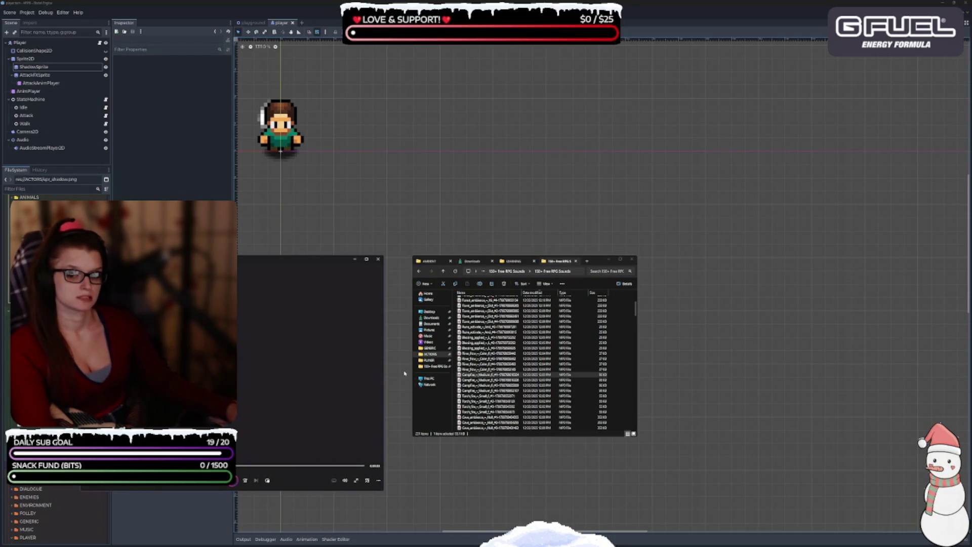
{"action": "scroll", "coordinate": [503, 377], "scroll_direction": "down", "scroll_amount": 1}
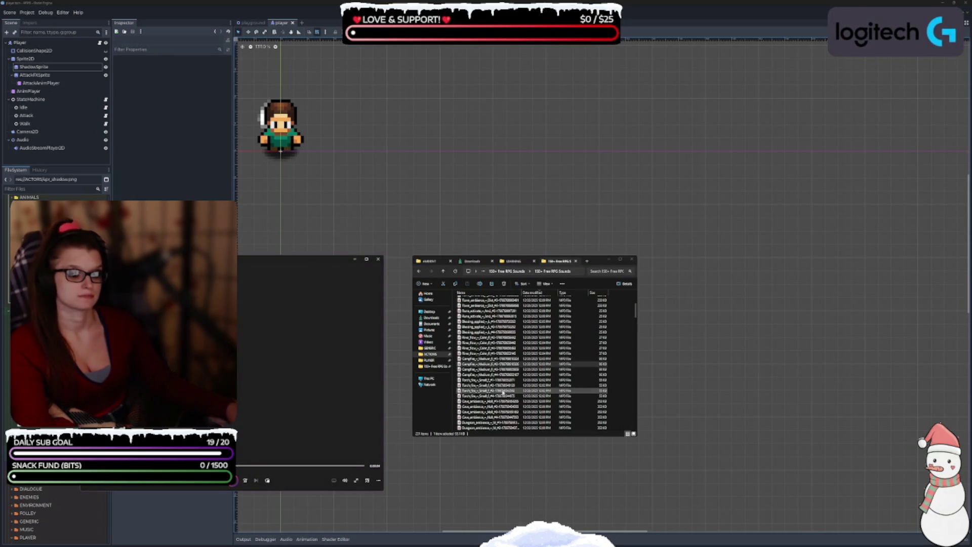
{"action": "double_click", "coordinate": [489, 369]}
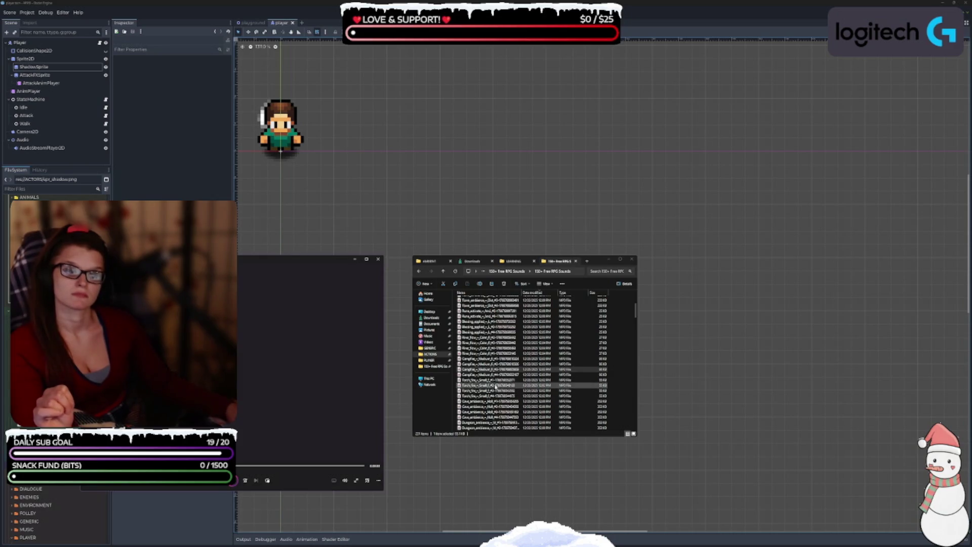
{"action": "left_click", "coordinate": [492, 375]}
{"action": "left_click", "coordinate": [495, 385]}
{"action": "double_click", "coordinate": [492, 380]}
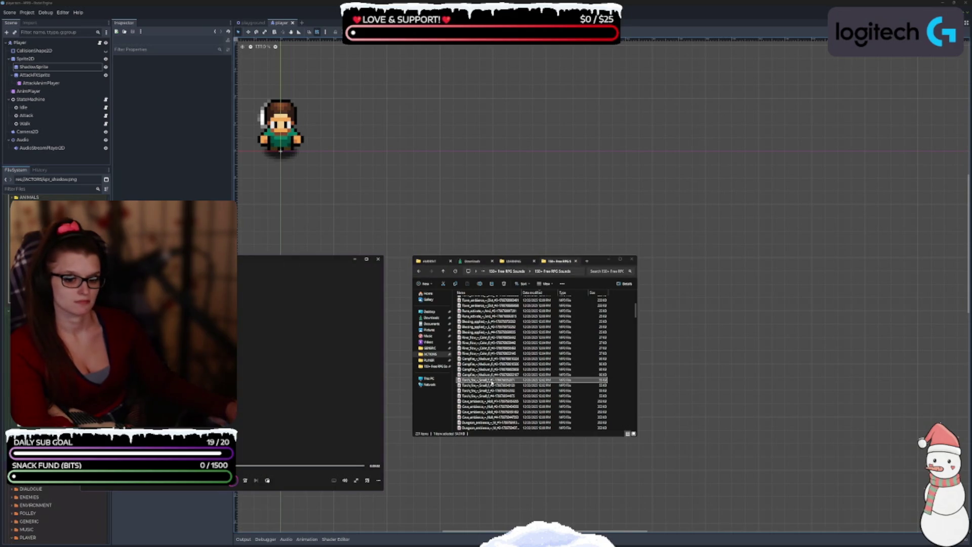
{"action": "double_click", "coordinate": [492, 386]}
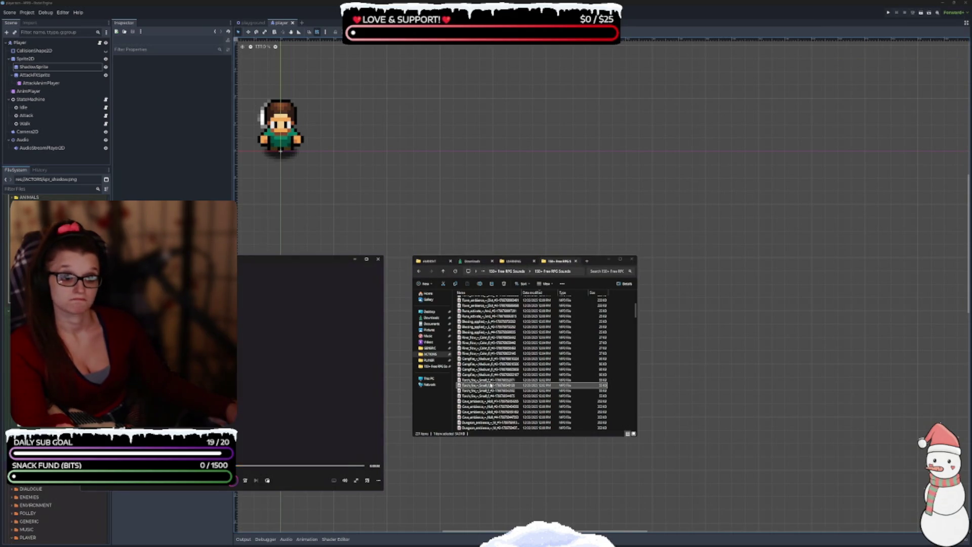
{"action": "left_click", "coordinate": [489, 391]}
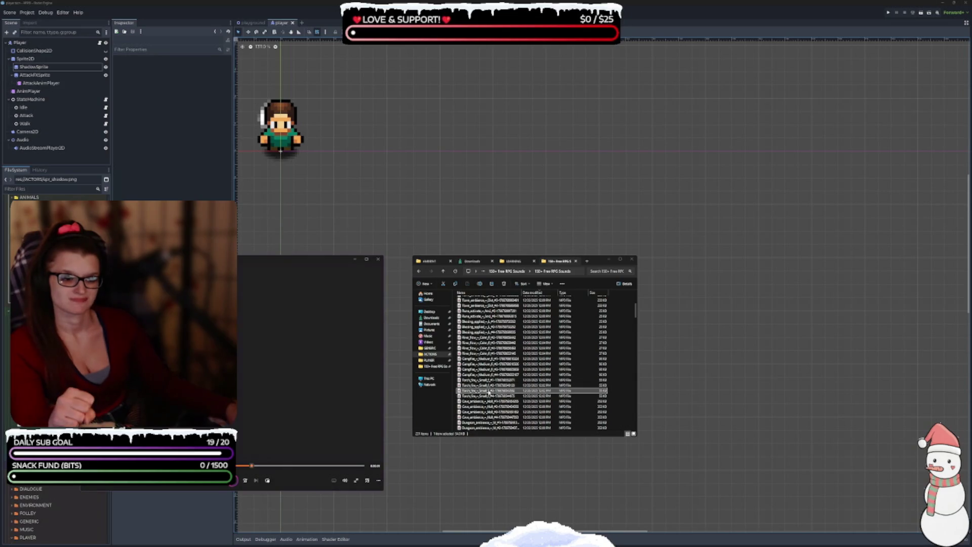
{"action": "double_click", "coordinate": [489, 396]}
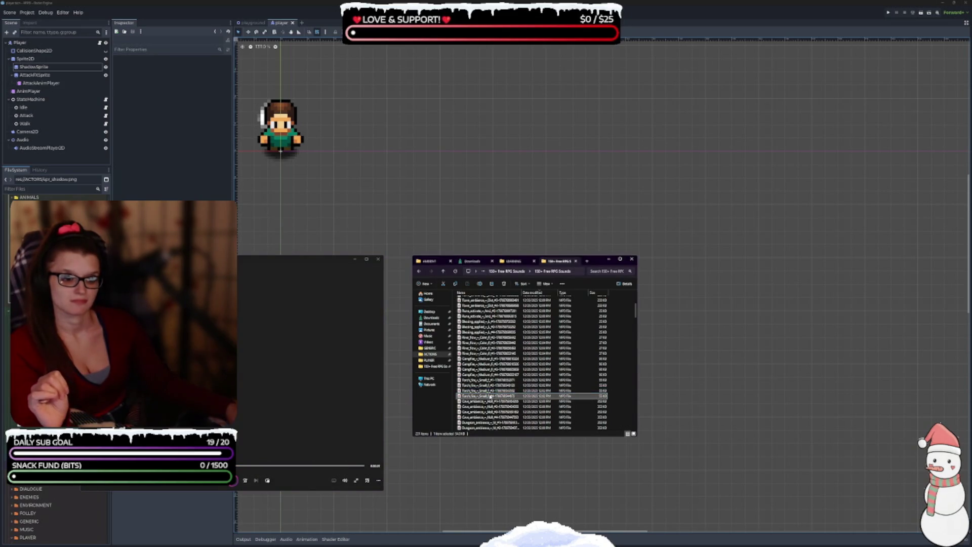
{"action": "scroll", "coordinate": [503, 355], "scroll_direction": "down", "scroll_amount": 1}
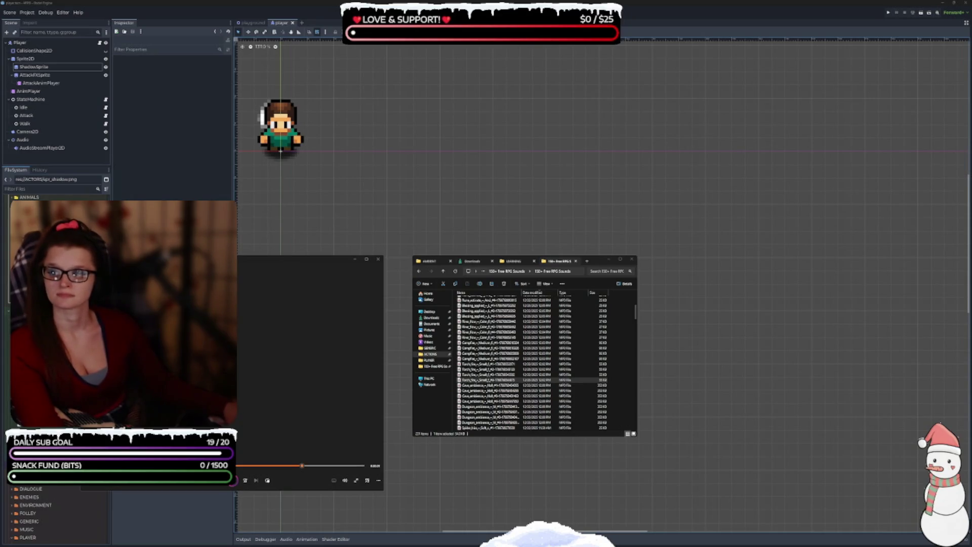
Replay a Campfire sound from the pack and select Campfire_Medium_1.
{"action": "scroll", "coordinate": [532, 362], "scroll_direction": "up", "scroll_amount": 5}
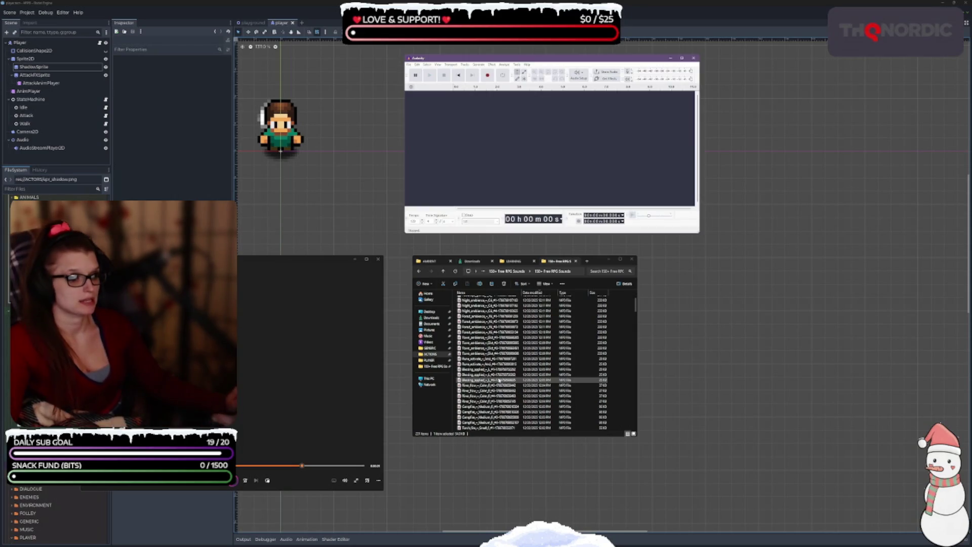
{"action": "scroll", "coordinate": [504, 416], "scroll_direction": "down", "scroll_amount": 3}
{"action": "scroll", "coordinate": [504, 416], "scroll_direction": "down", "scroll_amount": 3}
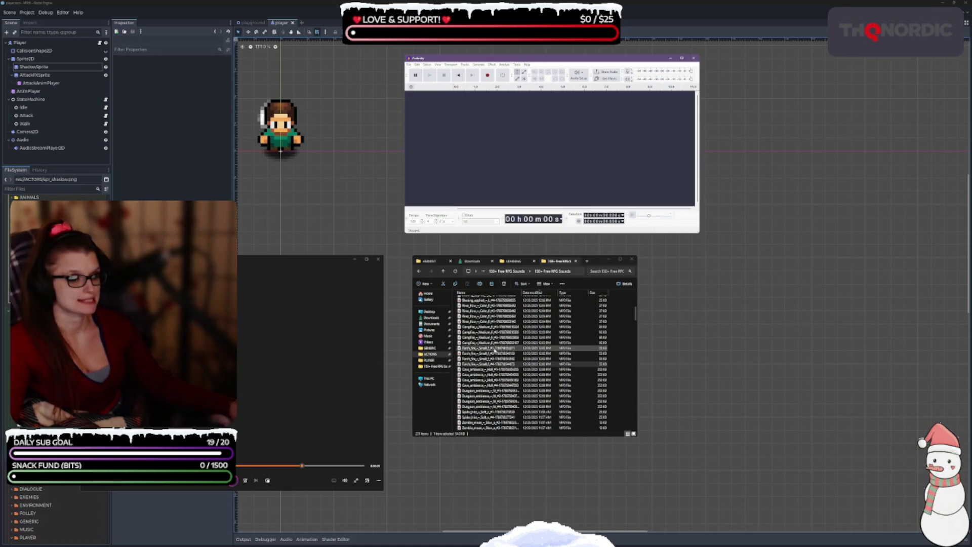
{"action": "double_click", "coordinate": [481, 328]}
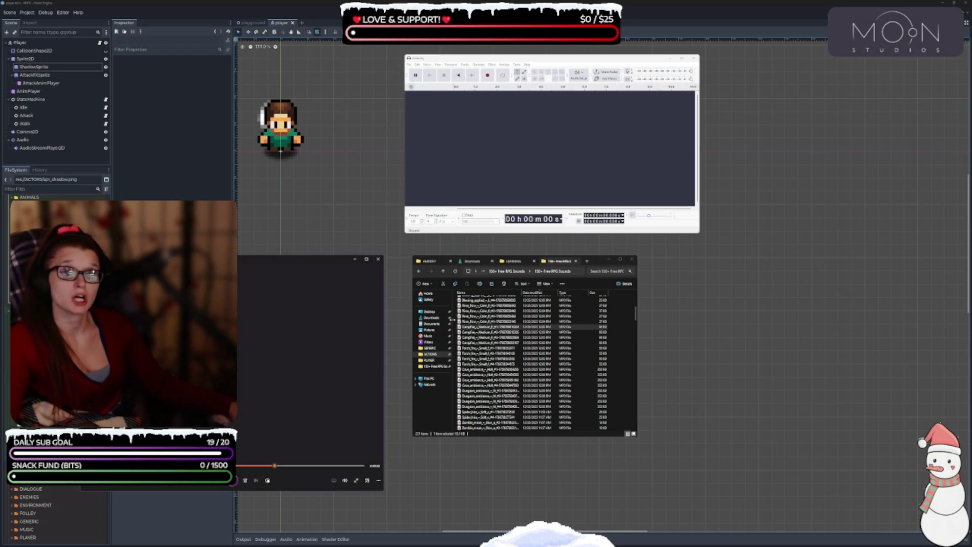
{"action": "left_click", "coordinate": [490, 327]}
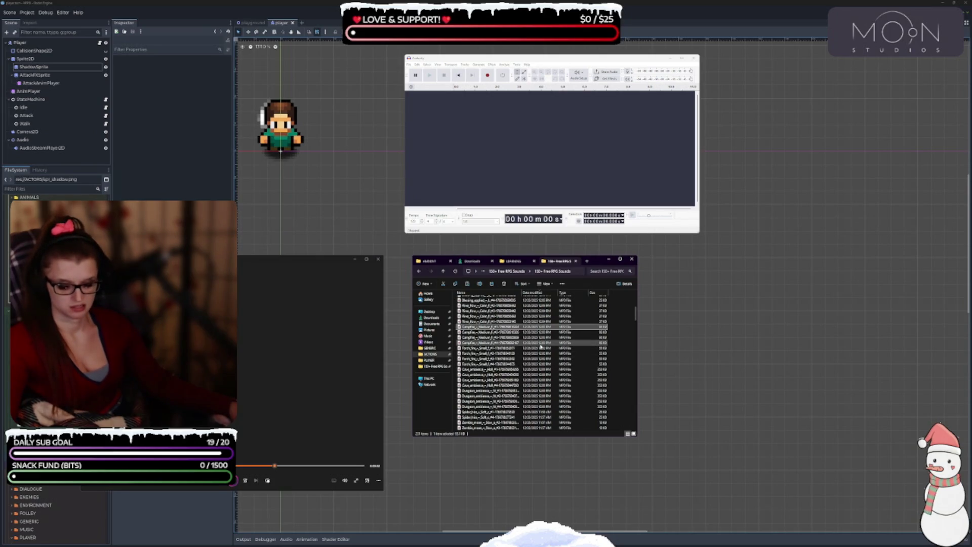
Paste the campfire sound into ENVIRONMENT, rename it sfx_env_campfire_01, then open Audacity's File menu.
{"action": "left_click", "coordinate": [435, 263]}
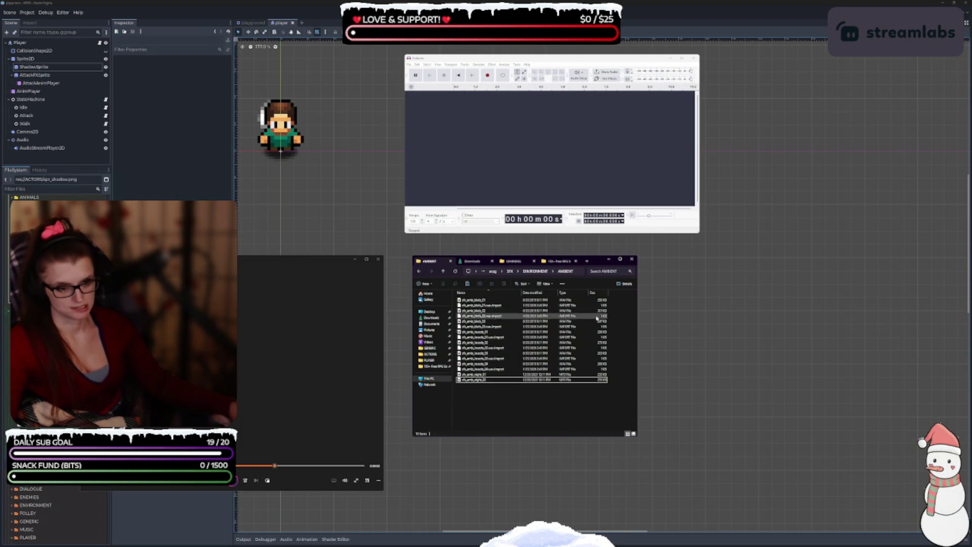
{"action": "key", "text": "alt+Up"}
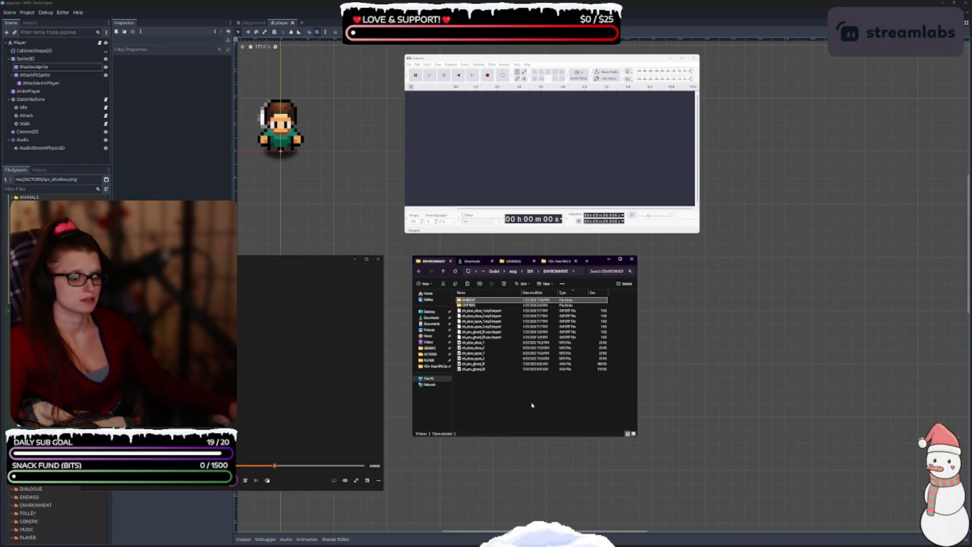
{"action": "left_click", "coordinate": [517, 395]}
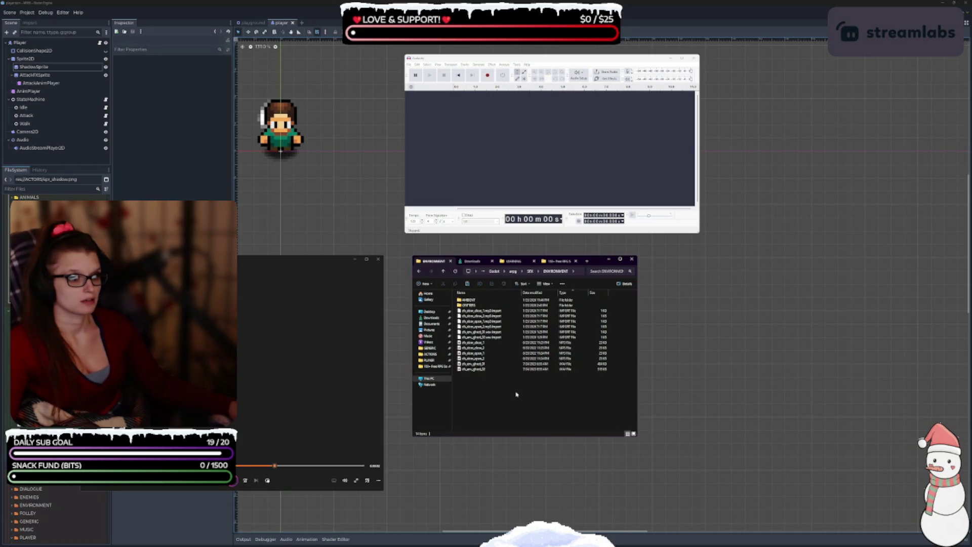
{"action": "key", "text": "ctrl+v"}
{"action": "key", "text": "F2"}
{"action": "type", "text": "sfx_"}
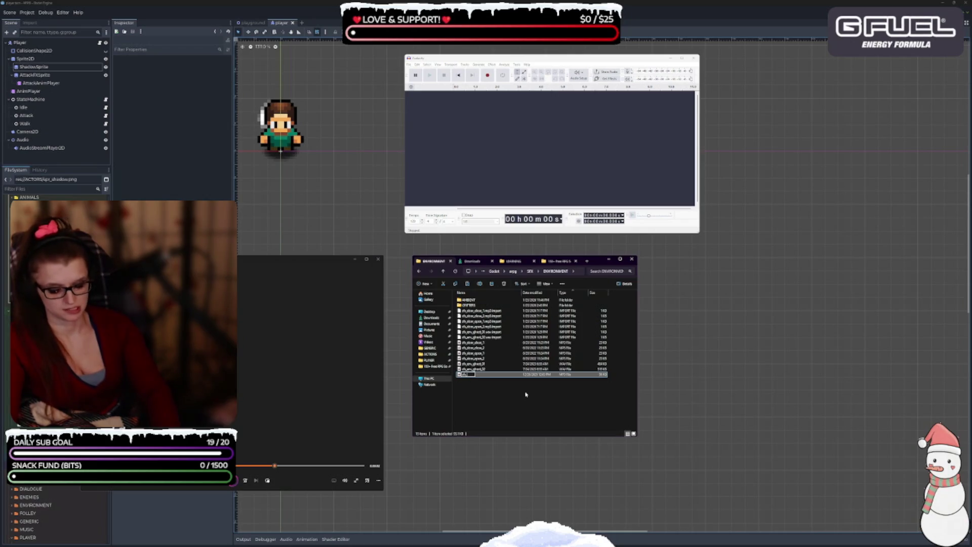
{"action": "type", "text": "amb_campfire_0"}
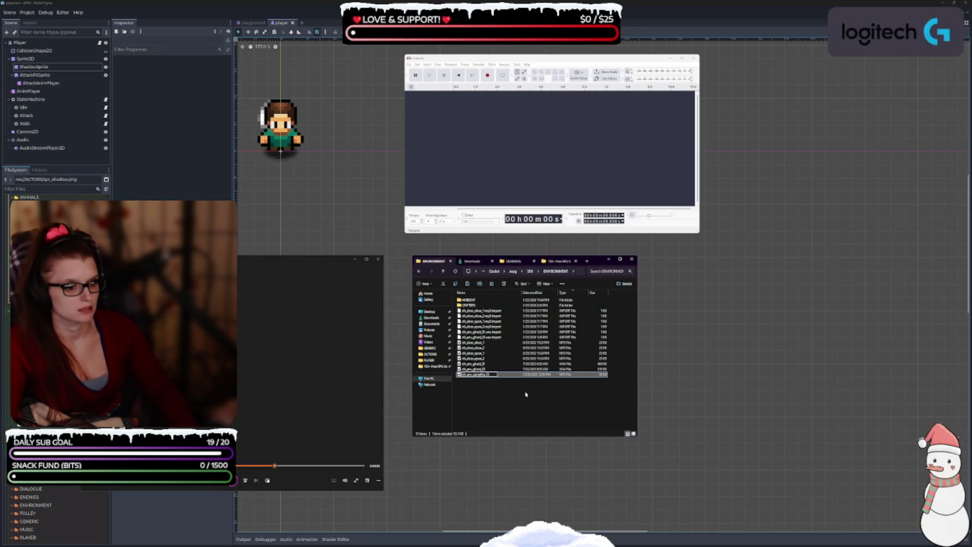
{"action": "key", "text": "Return"}
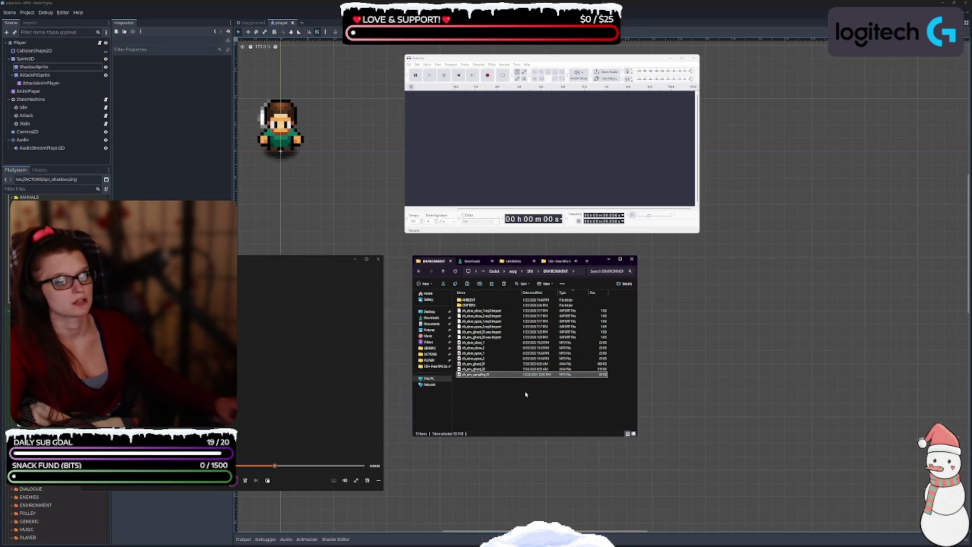
{"action": "left_click", "coordinate": [524, 141]}
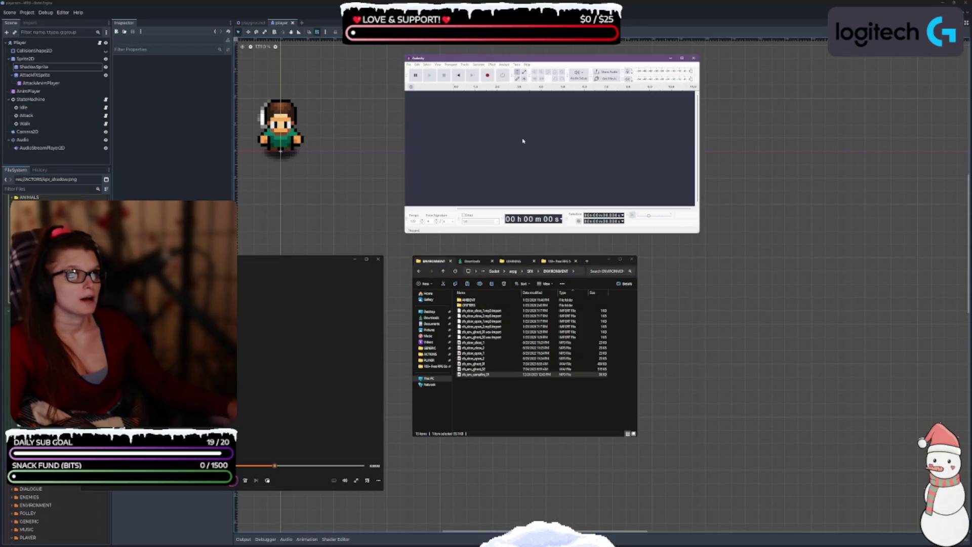
{"action": "left_click", "coordinate": [410, 65]}
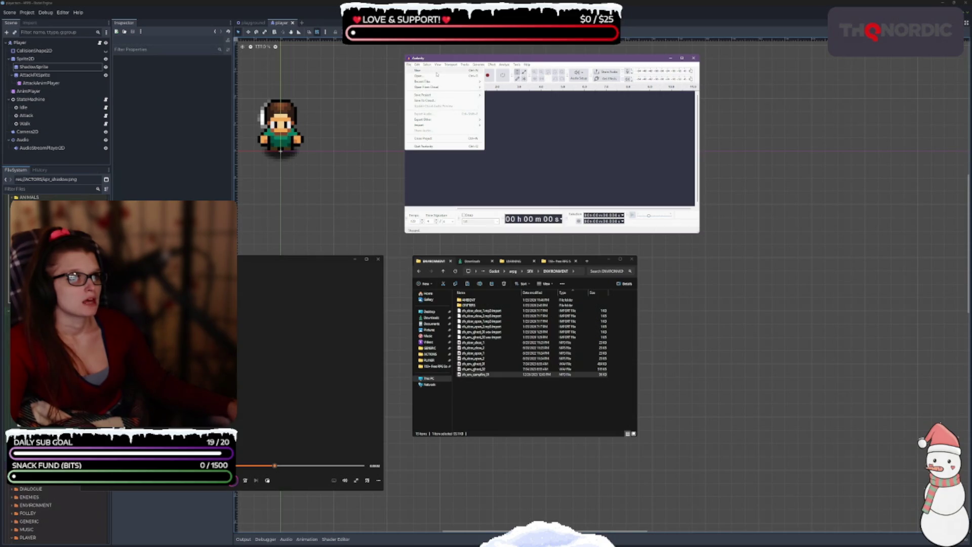
Cancel the Open dialog and drag sfx_env_campfire_01 into Audacity as a stereo track.
{"action": "left_click", "coordinate": [436, 76]}
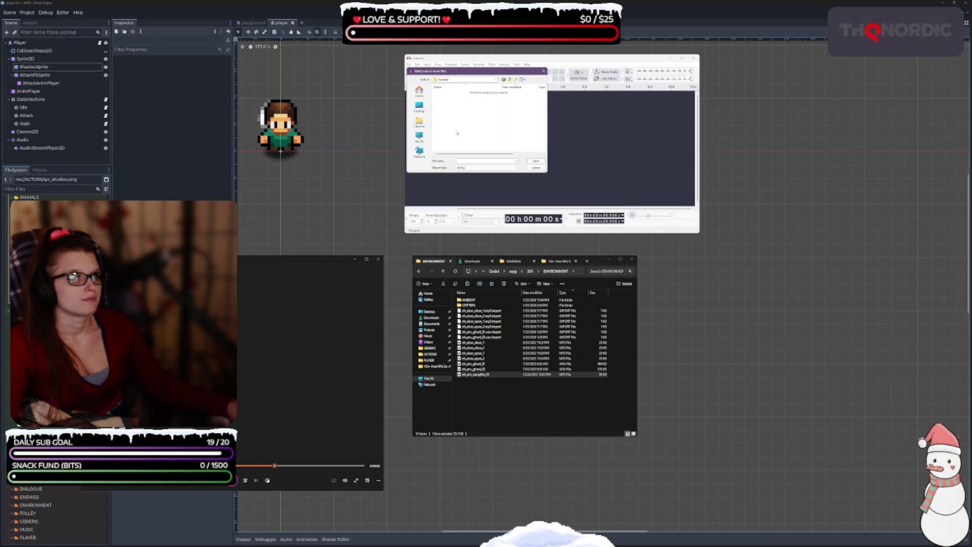
{"action": "left_click", "coordinate": [536, 167]}
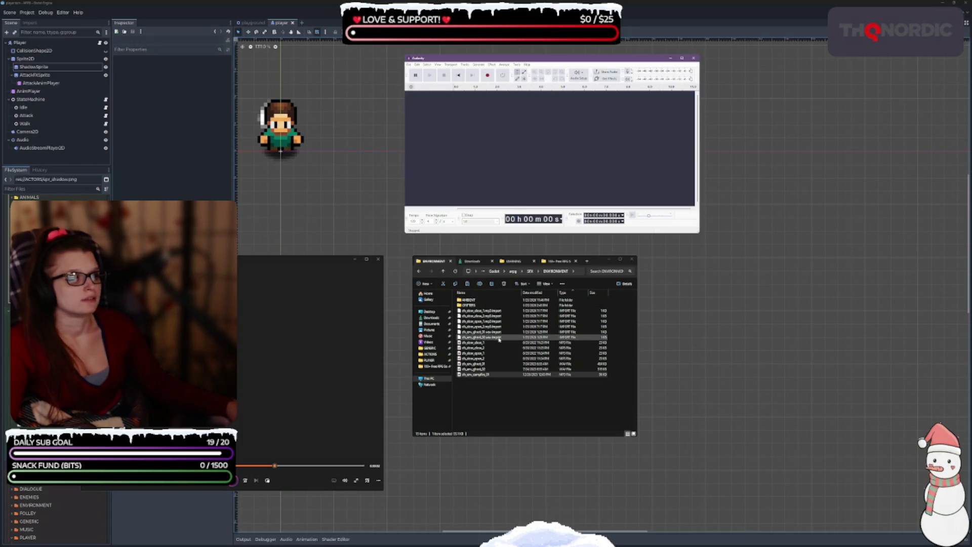
{"action": "left_click", "coordinate": [485, 374]}
{"action": "left_click_drag", "start_coordinate": [478, 375], "coordinate": [488, 152]}
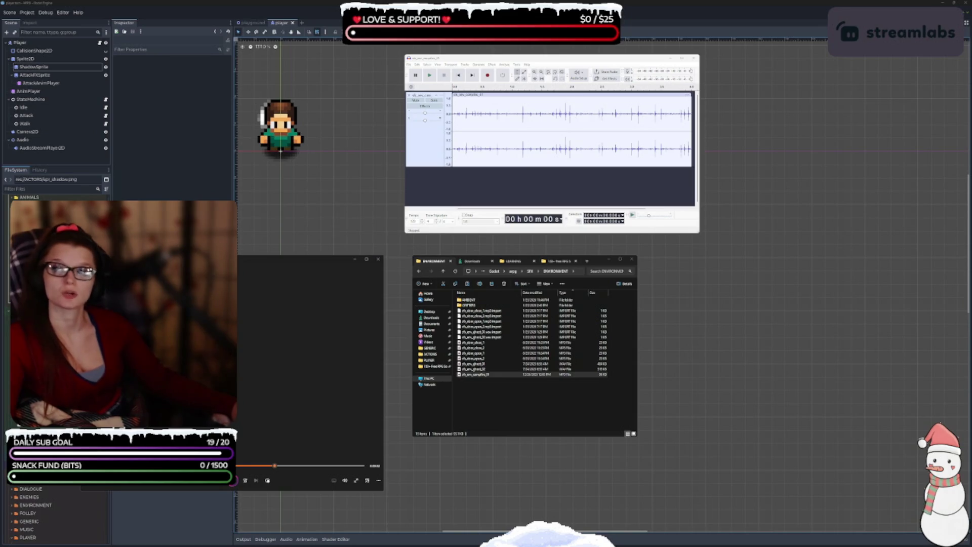
Widen the Audacity window leftward and show the Realtime Effects panel beside the track.
{"action": "left_click", "coordinate": [493, 196]}
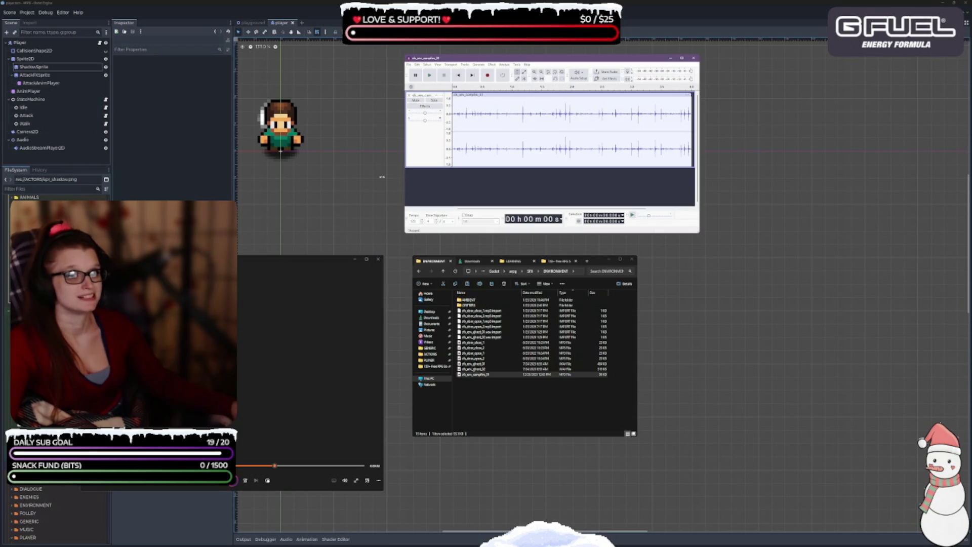
{"action": "left_click_drag", "start_coordinate": [325, 178], "coordinate": [326, 179]}
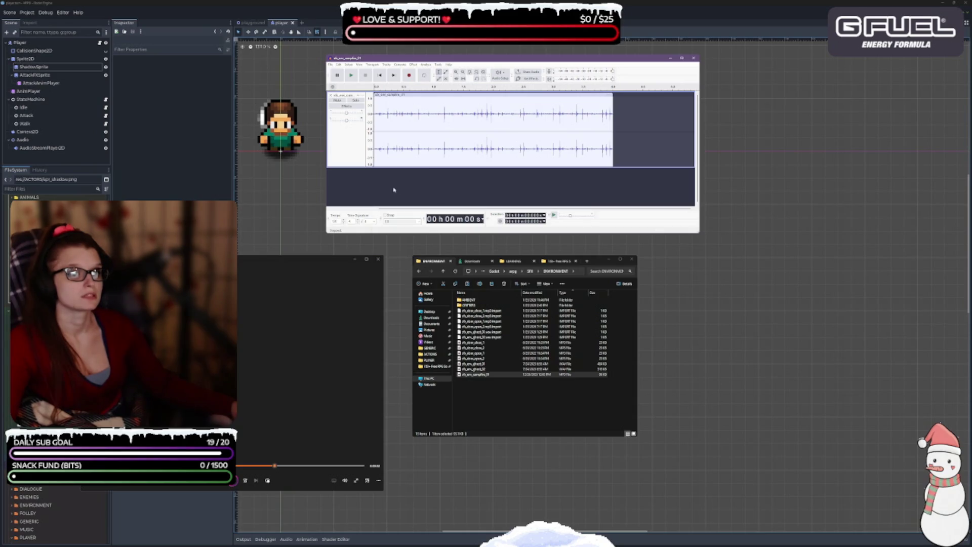
{"action": "scroll", "coordinate": [380, 195], "scroll_direction": "up", "scroll_amount": 1, "text": "ctrl"}
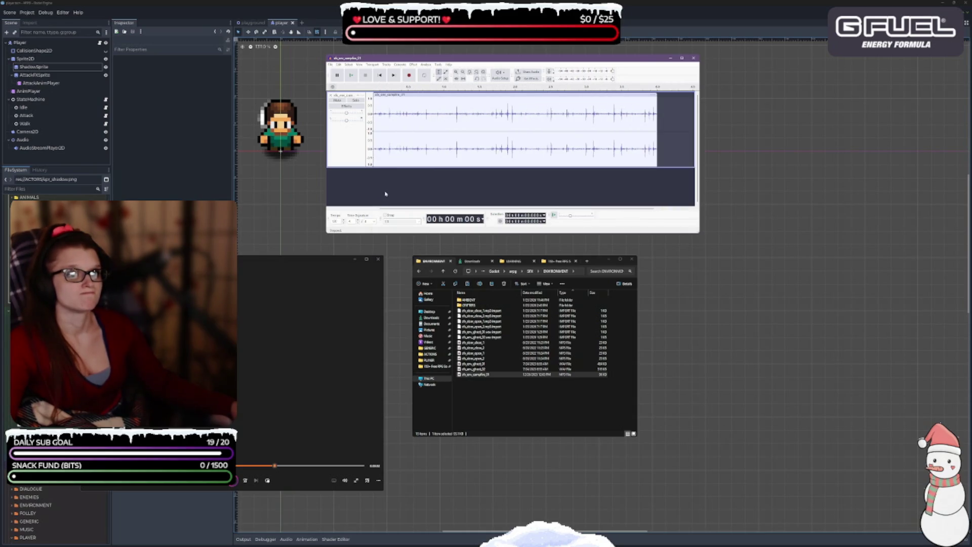
{"action": "left_click", "coordinate": [347, 106]}
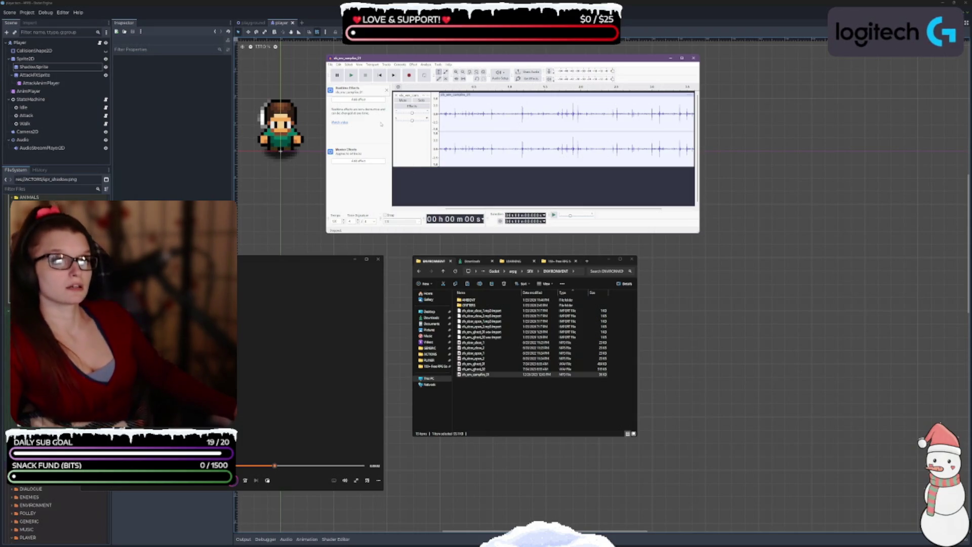
Look through the View options, then open and close the Audio Settings preferences.
{"action": "left_click", "coordinate": [362, 64]}
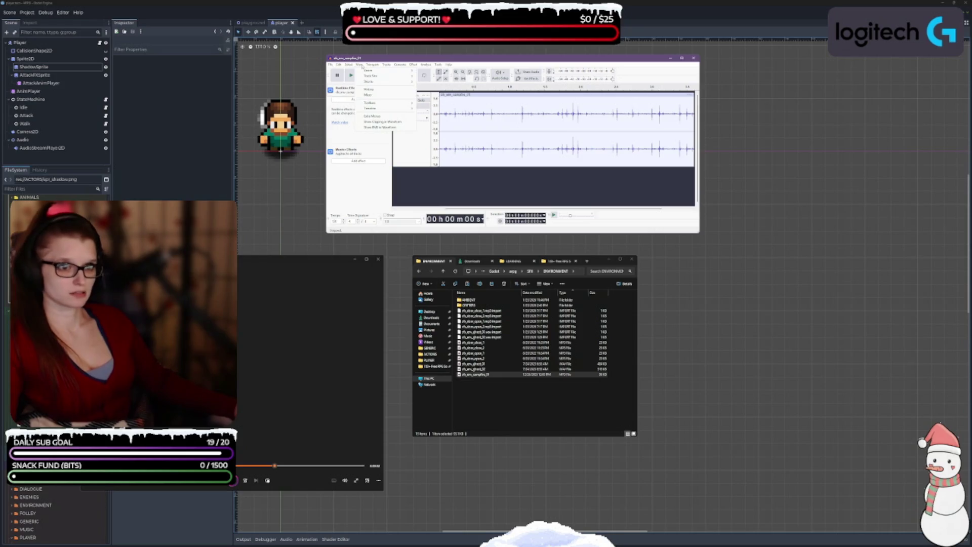
{"action": "mouse_move", "coordinate": [339, 66]}
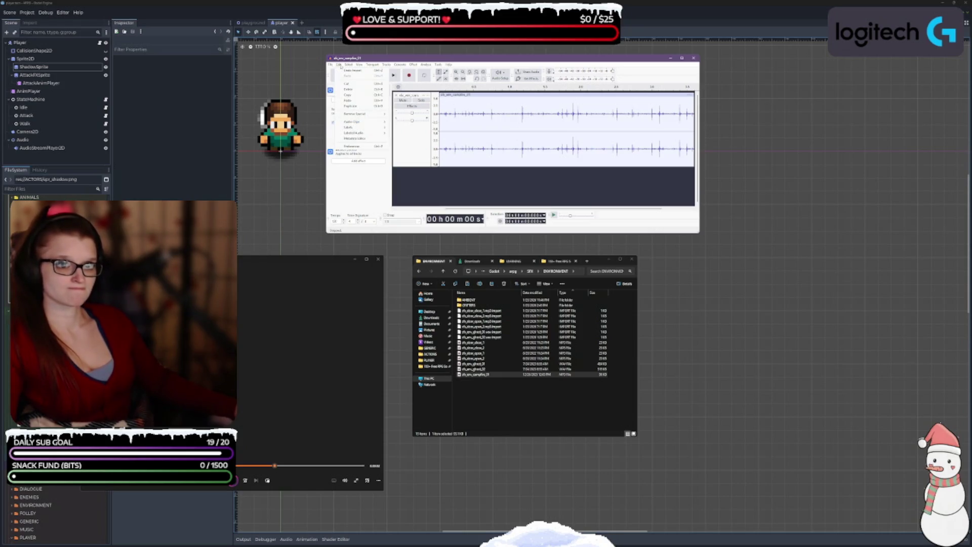
{"action": "left_click", "coordinate": [362, 159]}
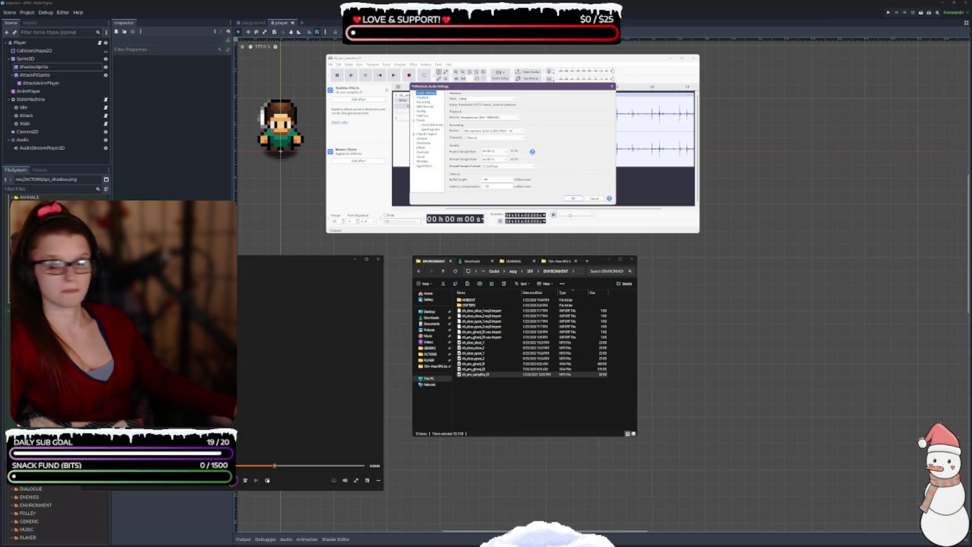
{"action": "key", "text": "Escape"}
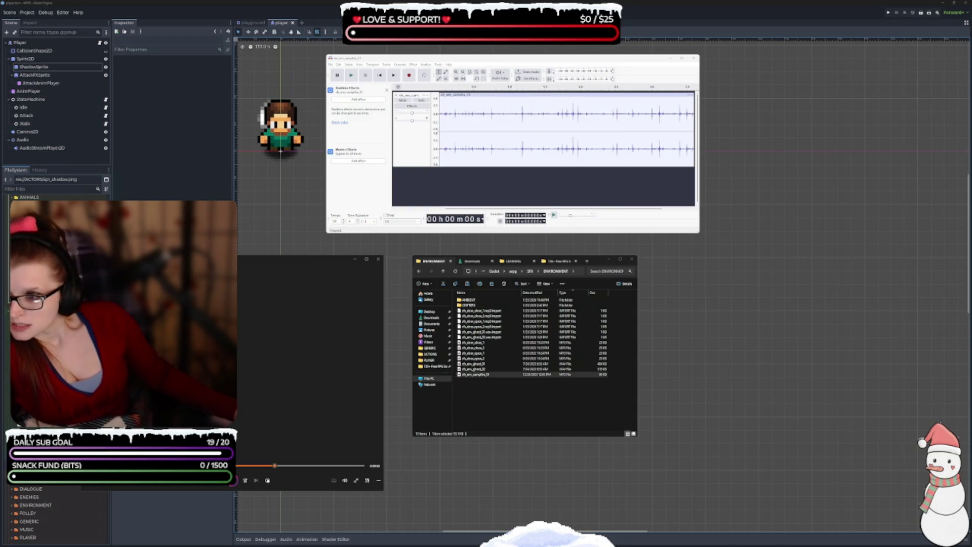
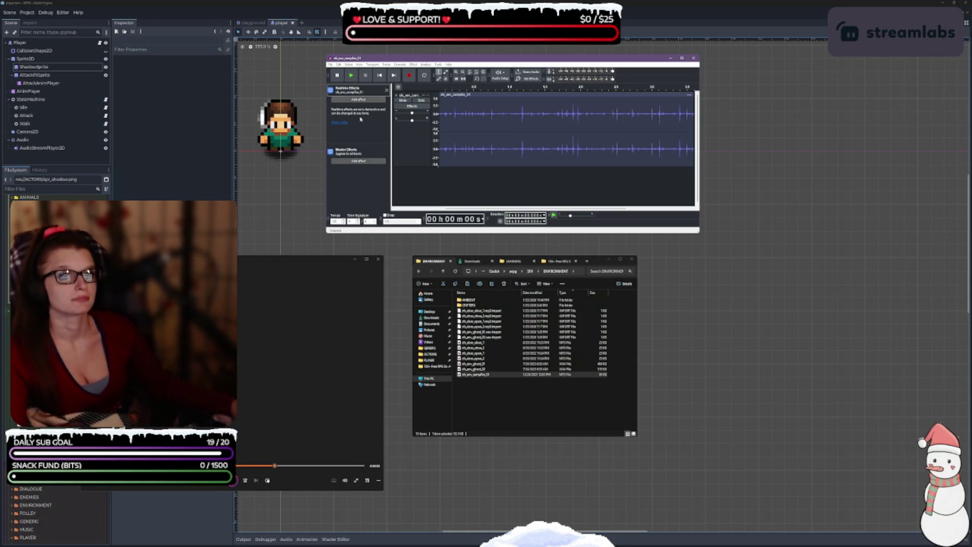
Play the campfire sample, pause it, resume, then pause again about two seconds in.
{"action": "left_click", "coordinate": [352, 76]}
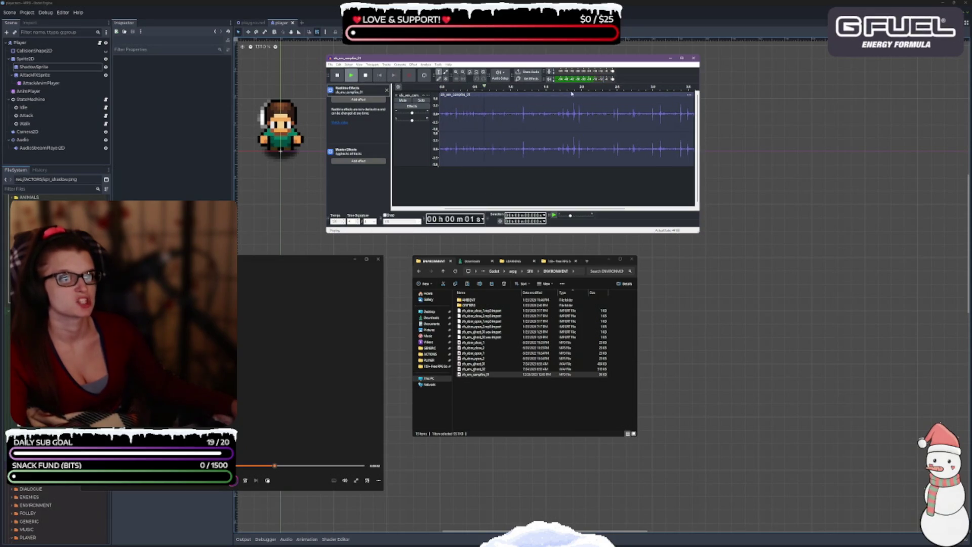
{"action": "left_click", "coordinate": [338, 75]}
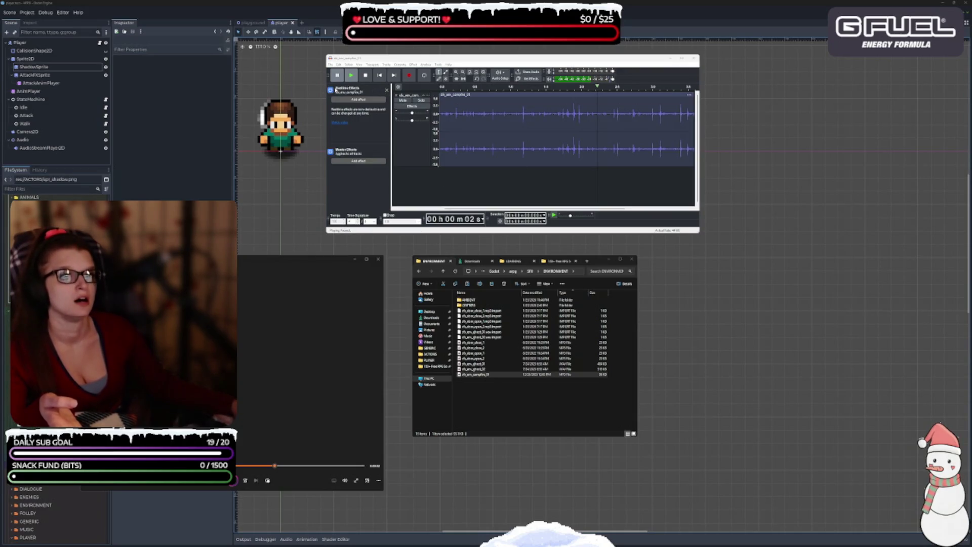
{"action": "left_click", "coordinate": [351, 76]}
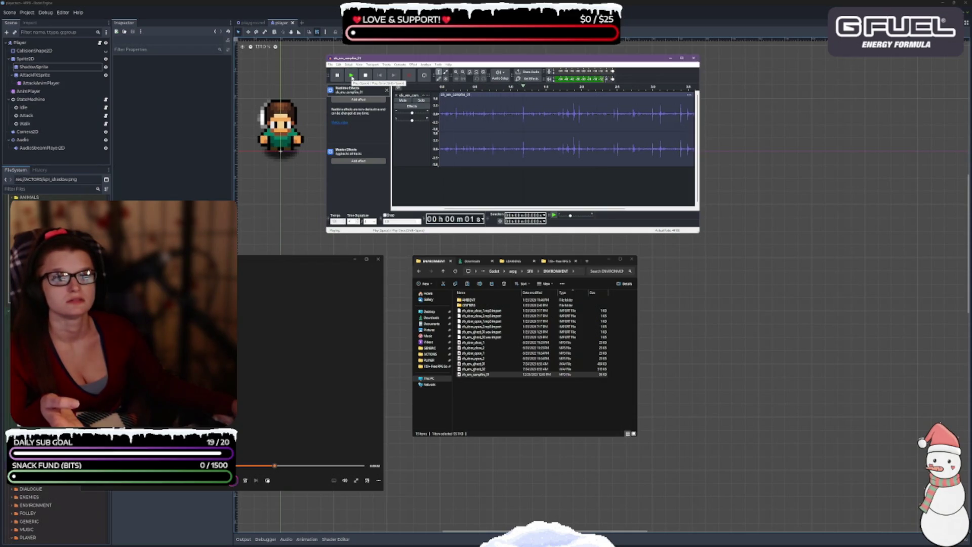
{"action": "key", "text": "p"}
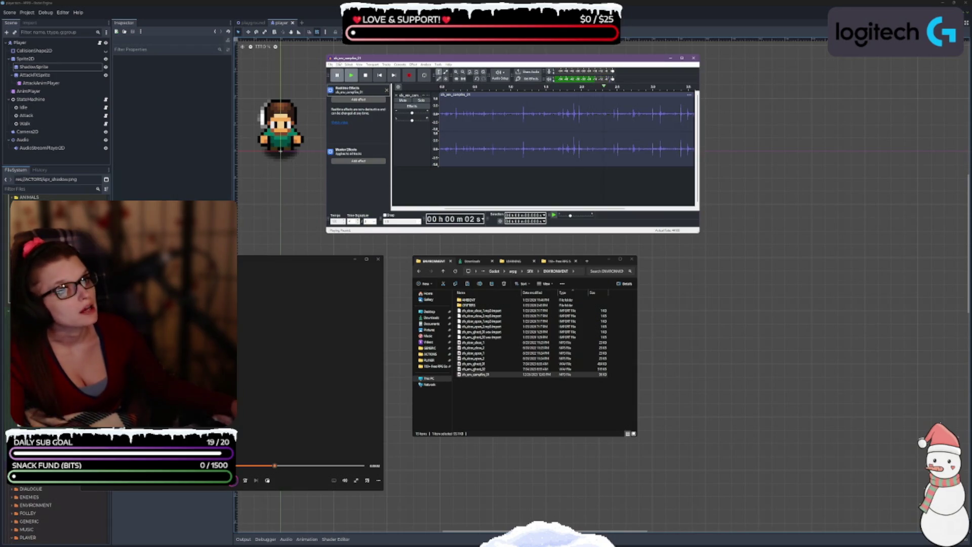
Set the Audio Settings playback device to SFX (Elgato Wave XLR) and replay the campfire sample.
{"action": "left_click", "coordinate": [338, 64]}
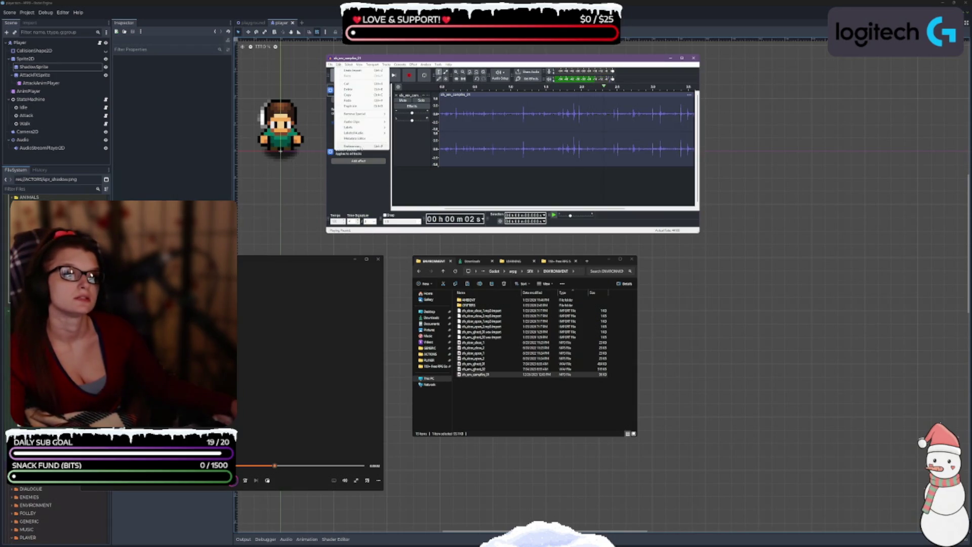
{"action": "left_click", "coordinate": [351, 146]}
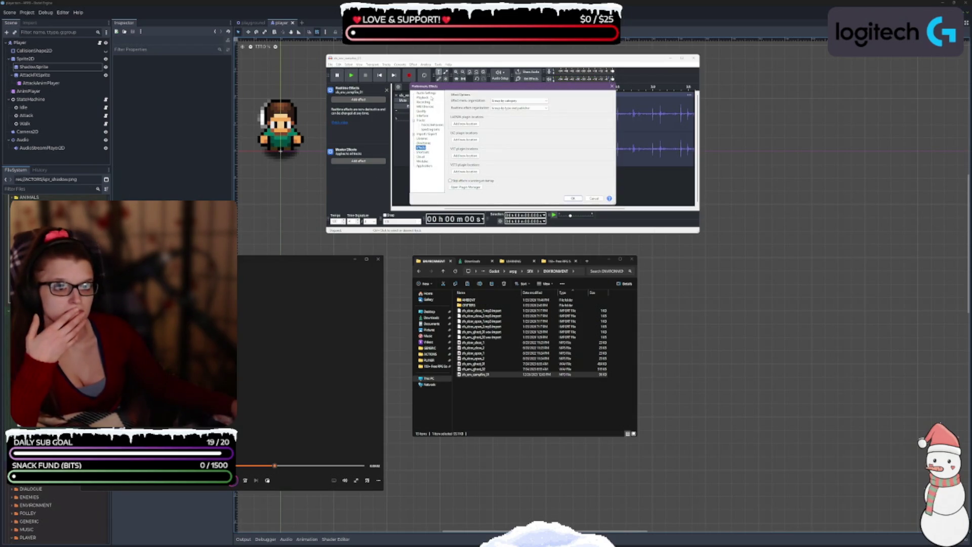
{"action": "left_click", "coordinate": [427, 93]}
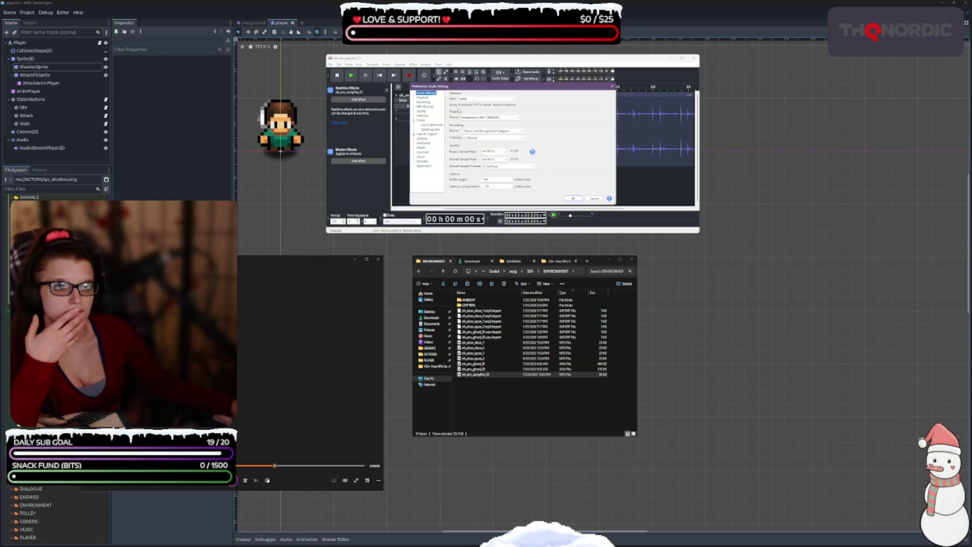
{"action": "left_click", "coordinate": [489, 117]}
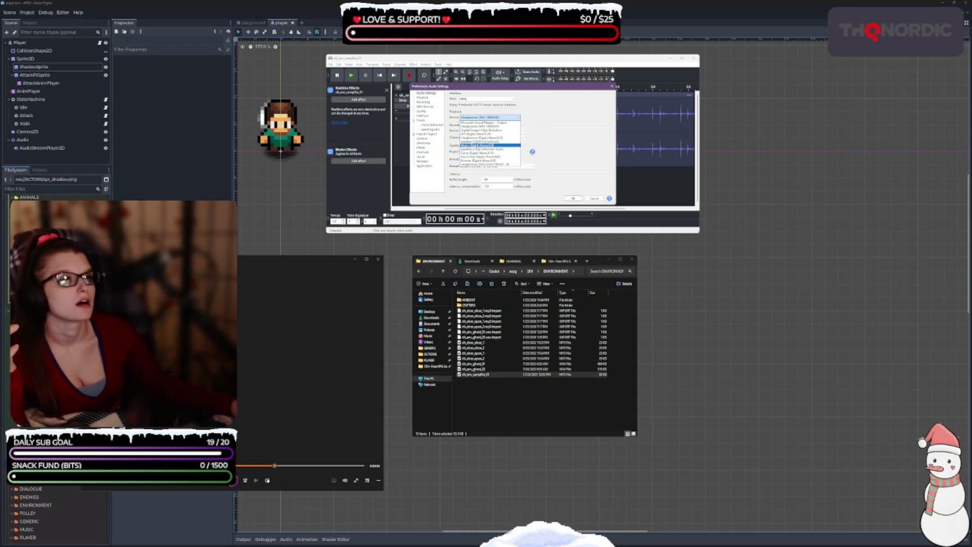
{"action": "left_click", "coordinate": [478, 134]}
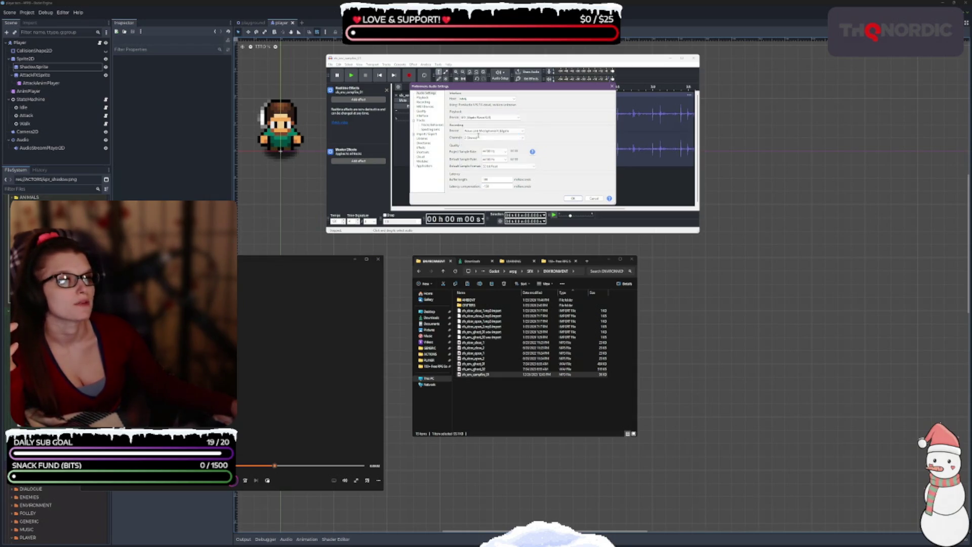
{"action": "left_click", "coordinate": [569, 199]}
{"action": "left_click", "coordinate": [351, 76]}
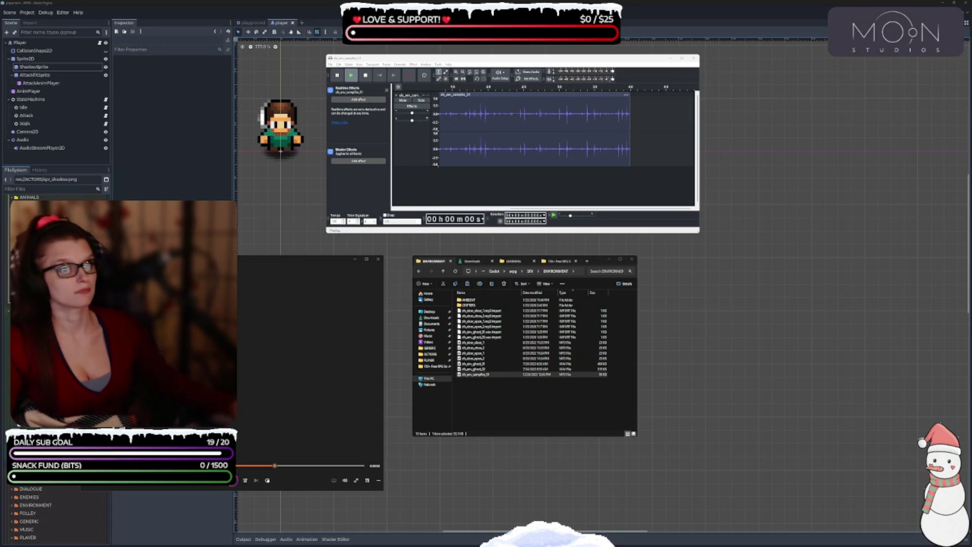
Browse the Realtime Effects Add effect list's Audacity and VST3 submenus.
{"action": "left_click", "coordinate": [349, 92]}
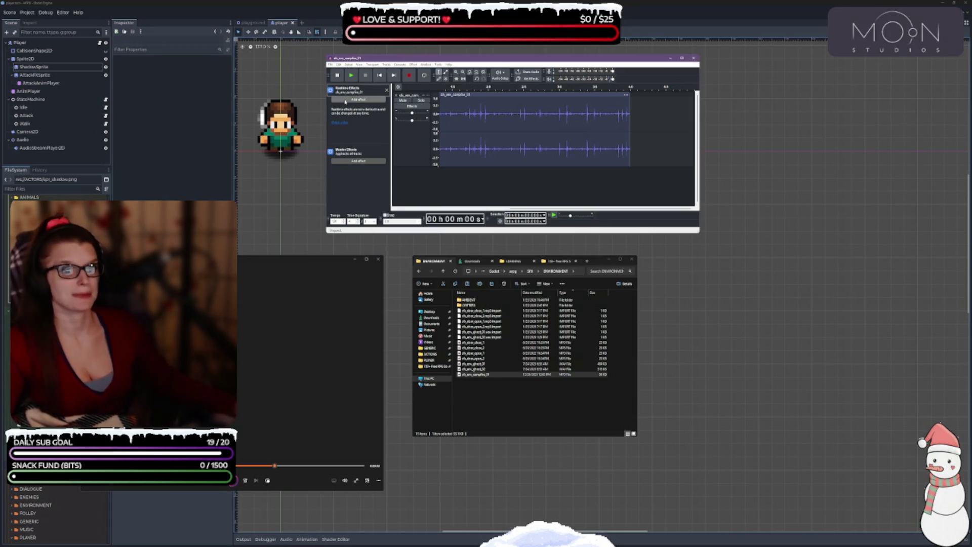
{"action": "left_click", "coordinate": [357, 100]}
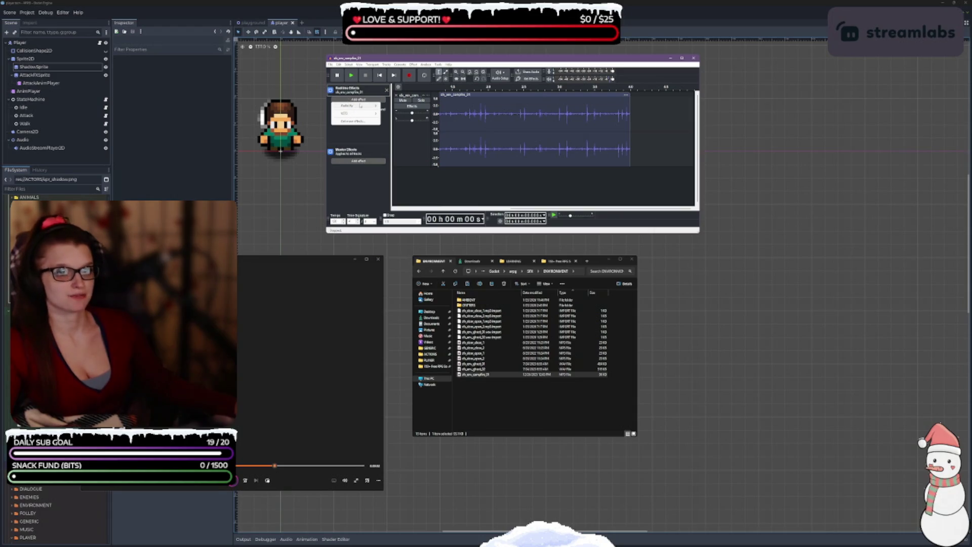
{"action": "mouse_move", "coordinate": [359, 106]}
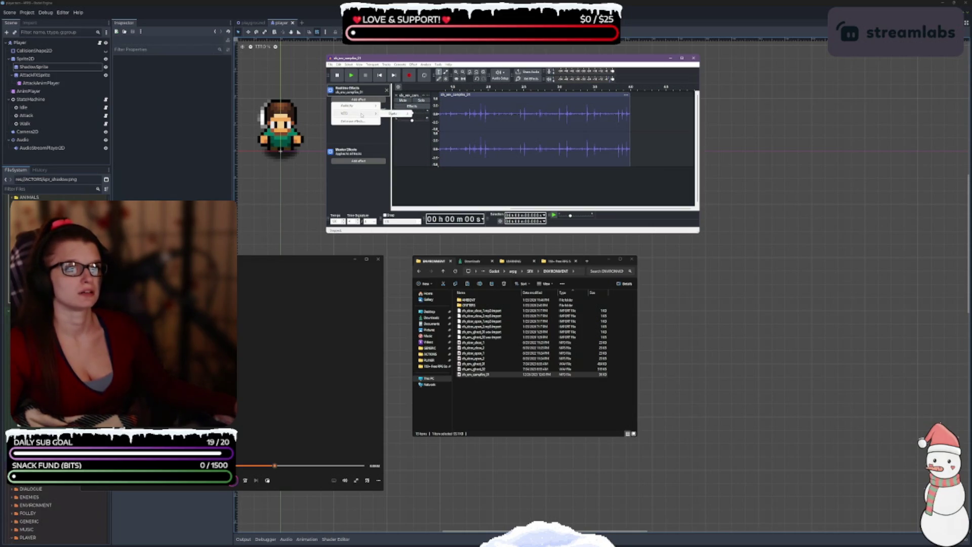
{"action": "mouse_move", "coordinate": [385, 115]}
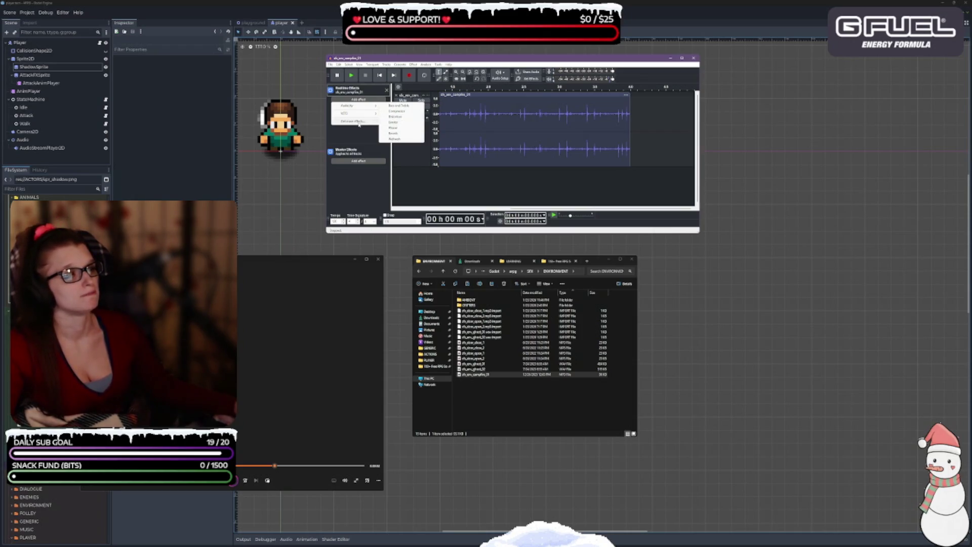
{"action": "key", "text": "alt+Tab"}
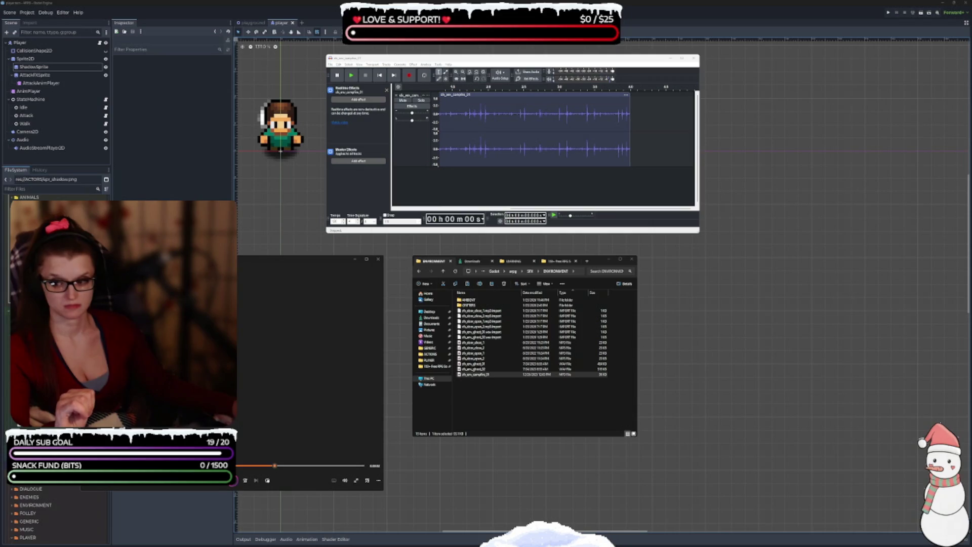
Close the file browser and media player windows, leaving only Audacity open.
{"action": "left_click", "coordinate": [430, 193]}
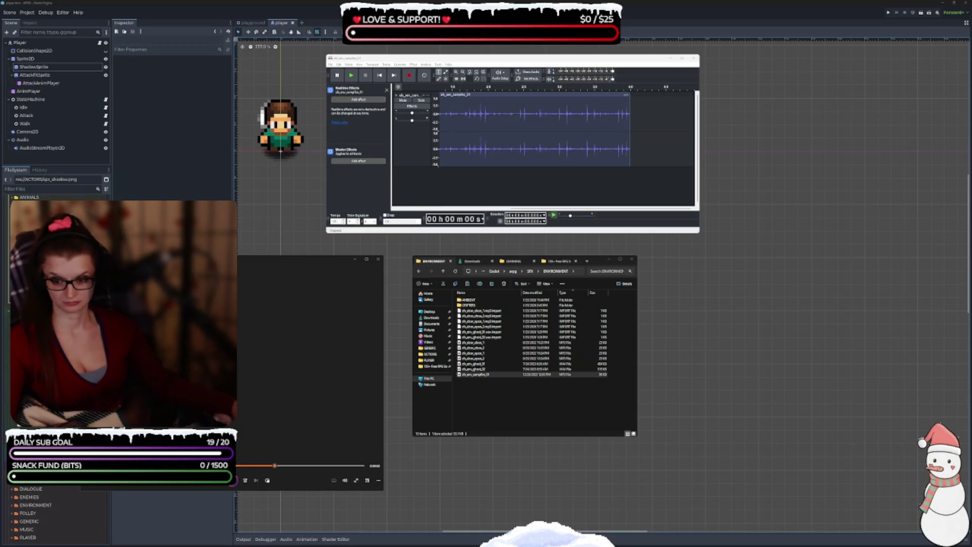
{"action": "key", "text": "alt+Tab"}
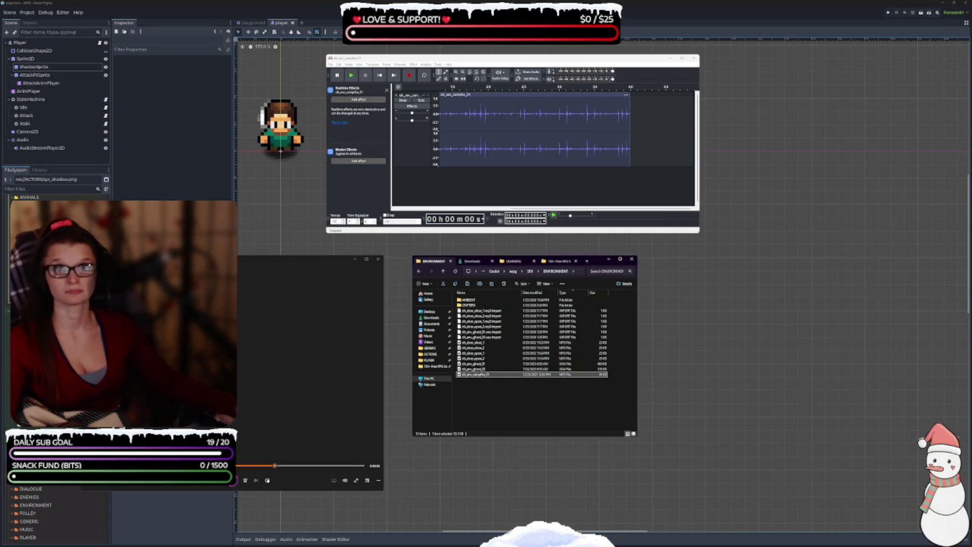
{"action": "key", "text": "alt+F4"}
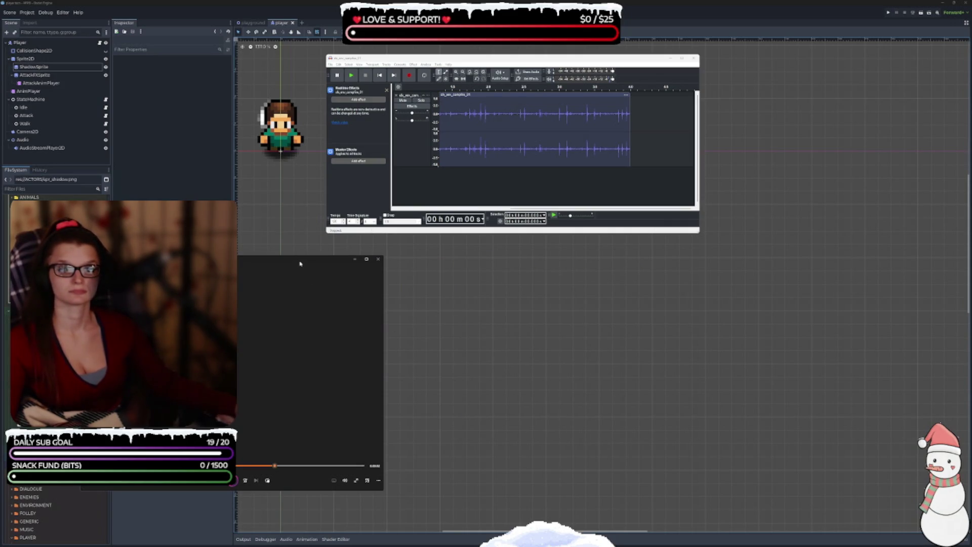
{"action": "key", "text": "alt+F4"}
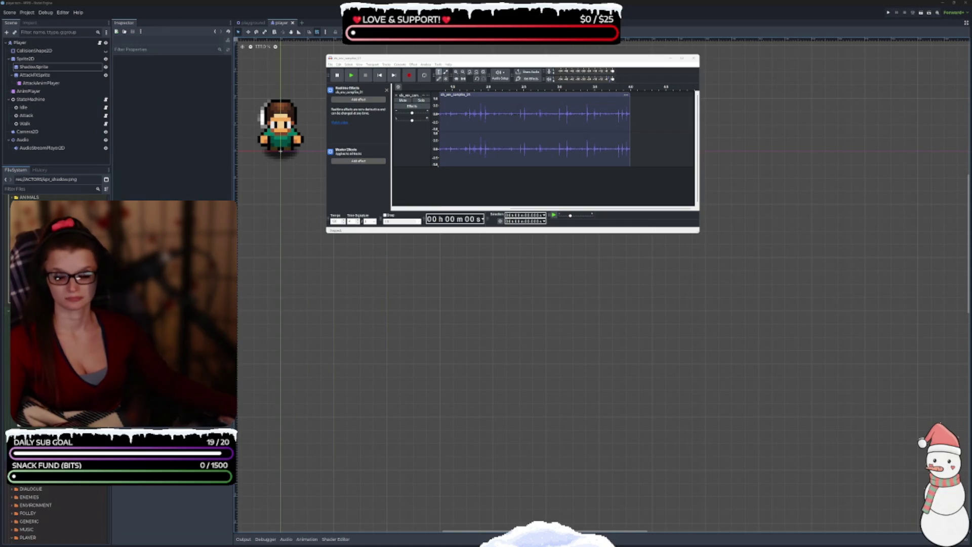
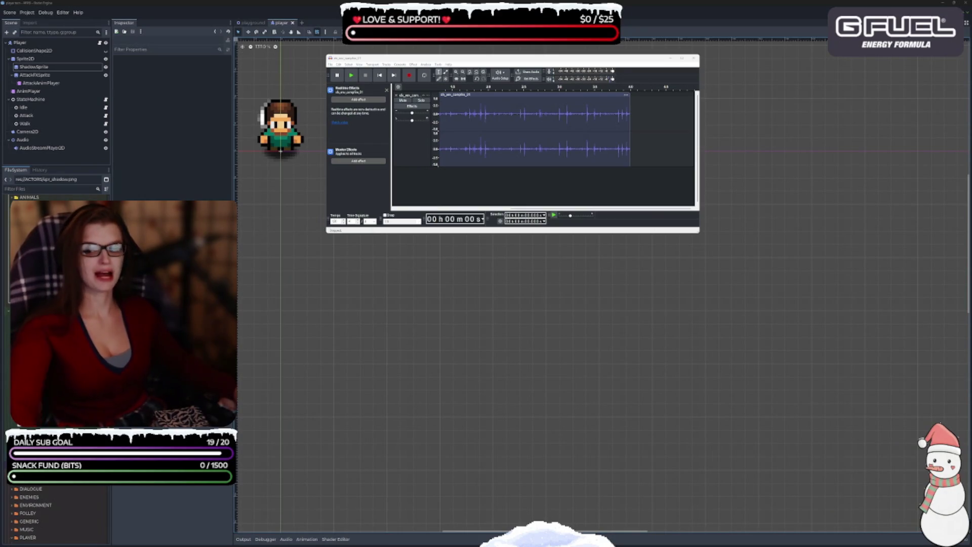
Focus the Audacity window and open its Tools menu.
{"action": "left_click", "coordinate": [503, 200]}
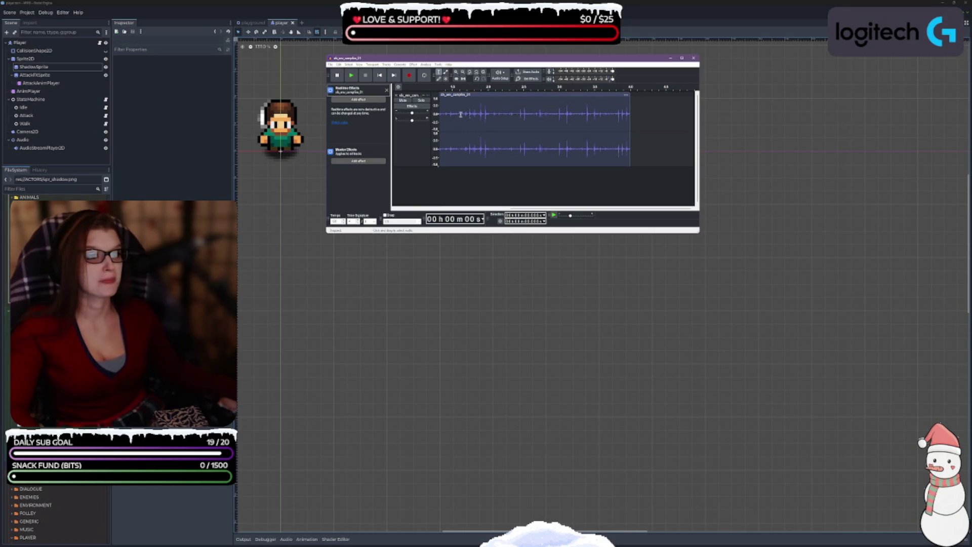
{"action": "left_click", "coordinate": [438, 64]}
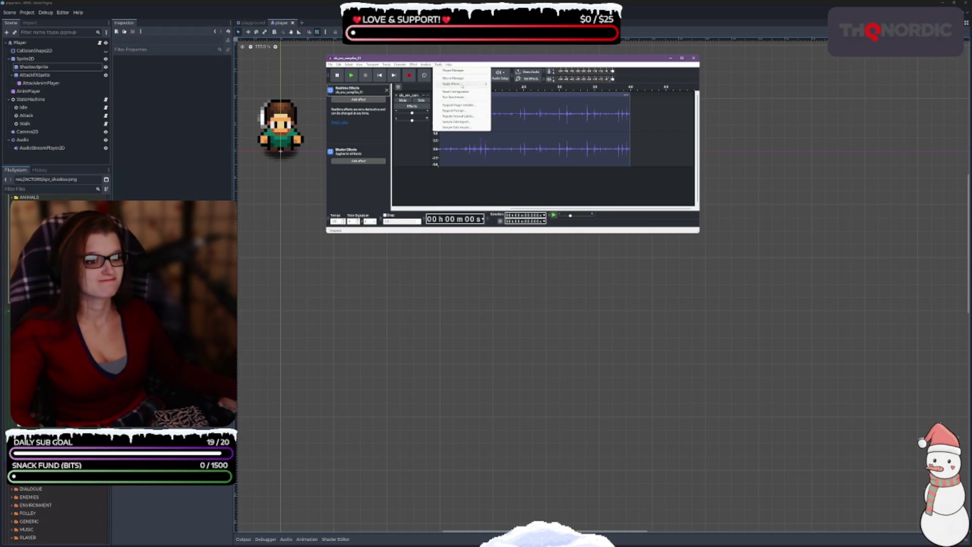
Browse the Effect menu's Volume and Compression submenu, then close the menu.
{"action": "mouse_move", "coordinate": [419, 66]}
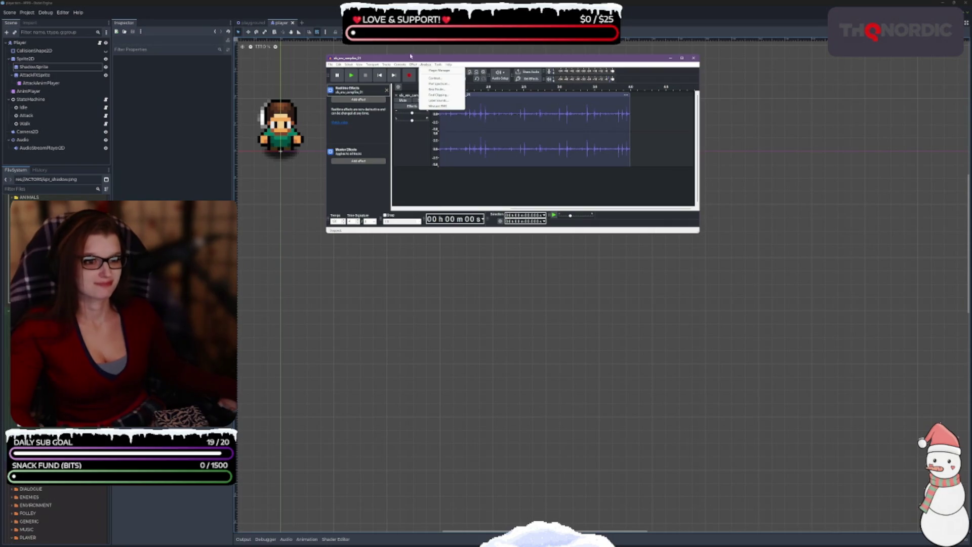
{"action": "mouse_move", "coordinate": [447, 103]}
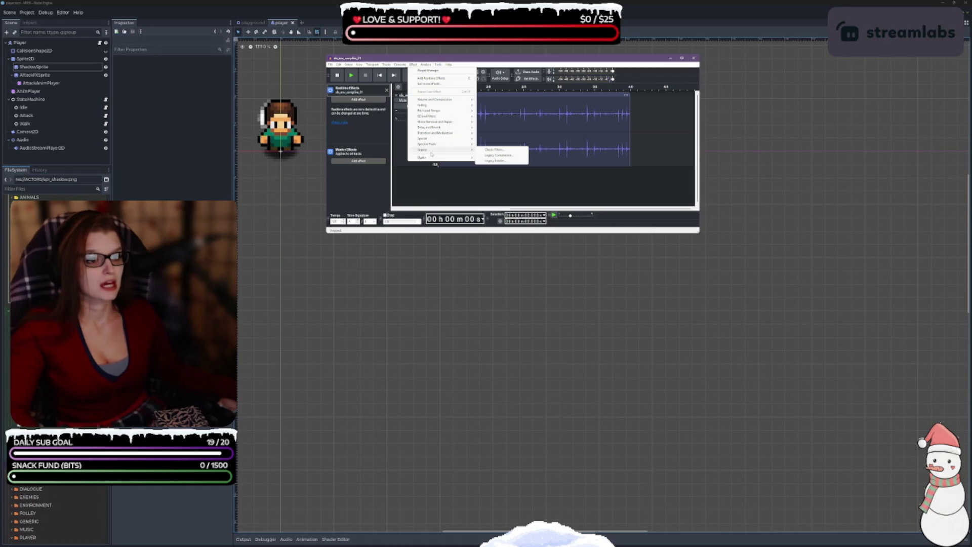
{"action": "left_click", "coordinate": [446, 203]}
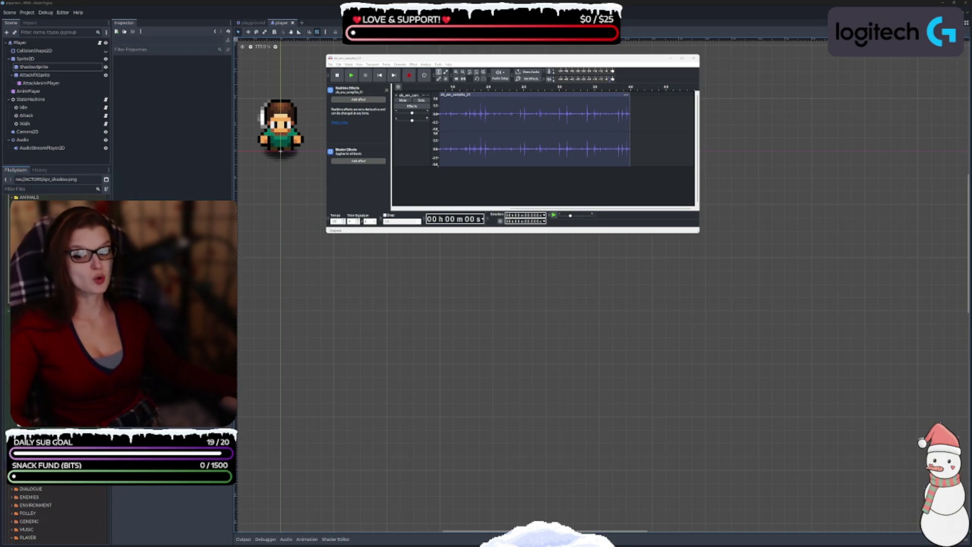
Switch from Audacity back to the Godot editor with Alt+Tab.
{"action": "key", "text": "alt+Tab"}
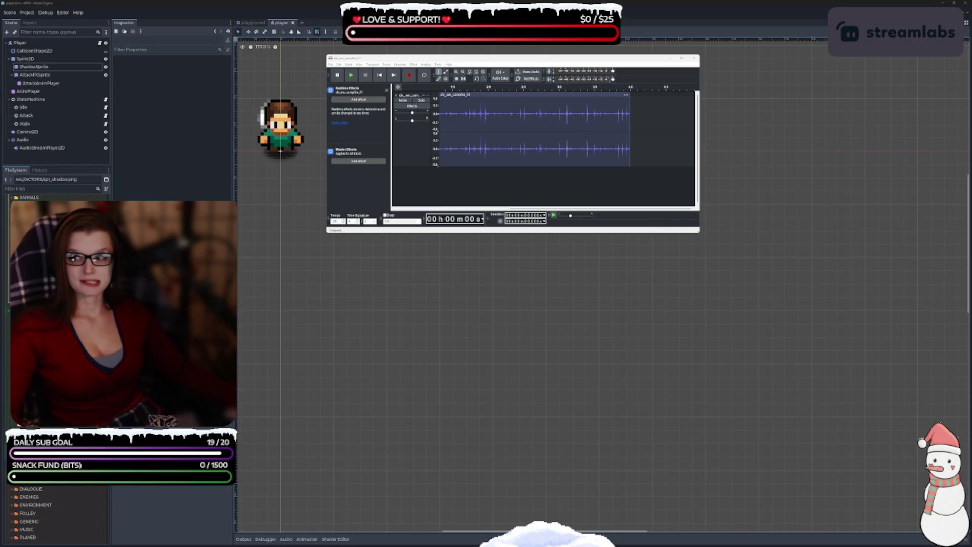
Put the Downloads window away and open Tools > Plugin Manager in Audacity.
{"action": "key", "text": "super+e"}
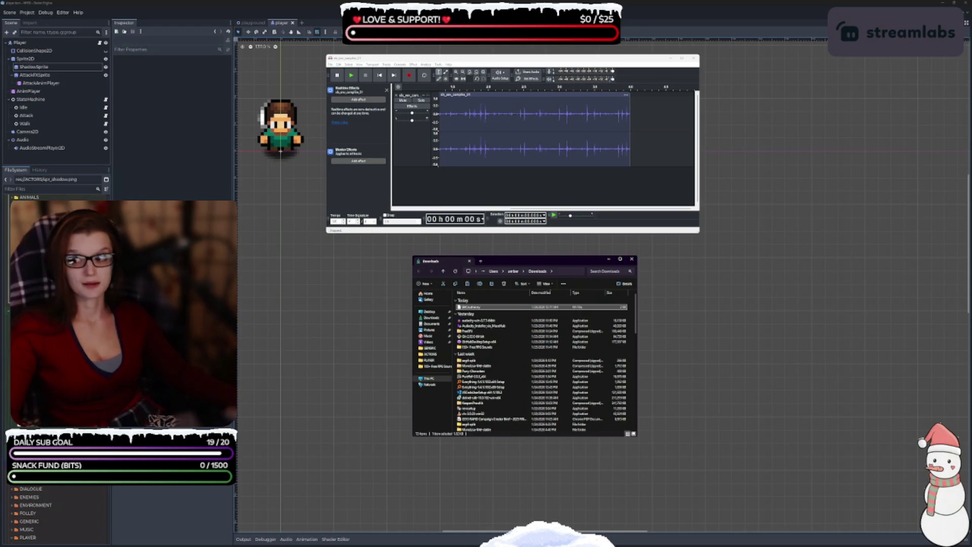
{"action": "left_click_drag", "start_coordinate": [587, 260], "coordinate": [971, 263]}
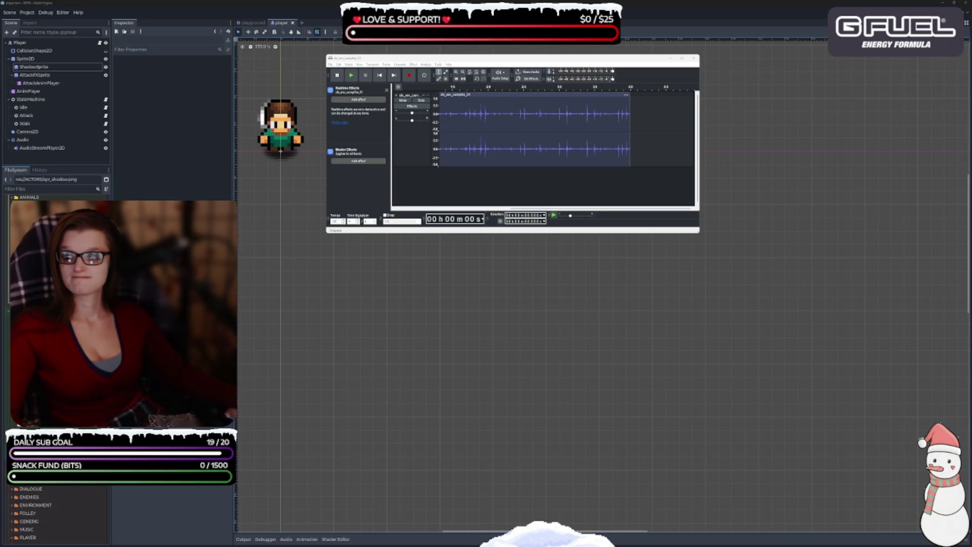
{"action": "left_click", "coordinate": [439, 71]}
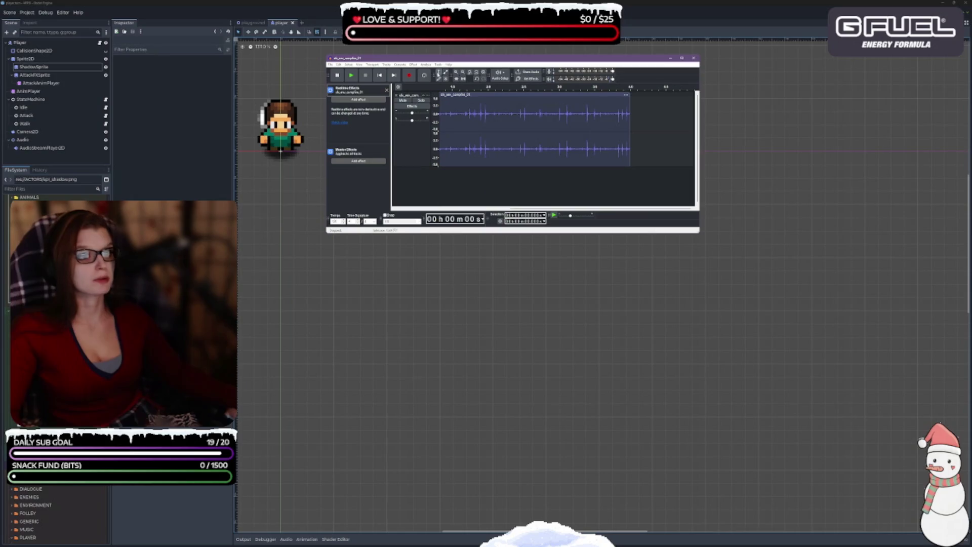
{"action": "left_click", "coordinate": [438, 64]}
{"action": "left_click", "coordinate": [441, 69]}
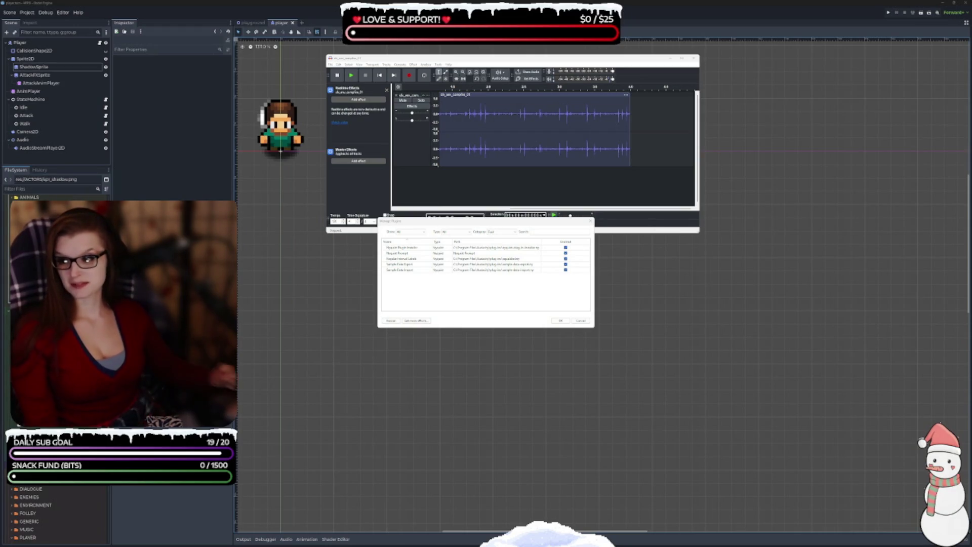
Rescan plugins in Manage Plugins, then close the dialog with OK.
{"action": "left_click", "coordinate": [390, 320]}
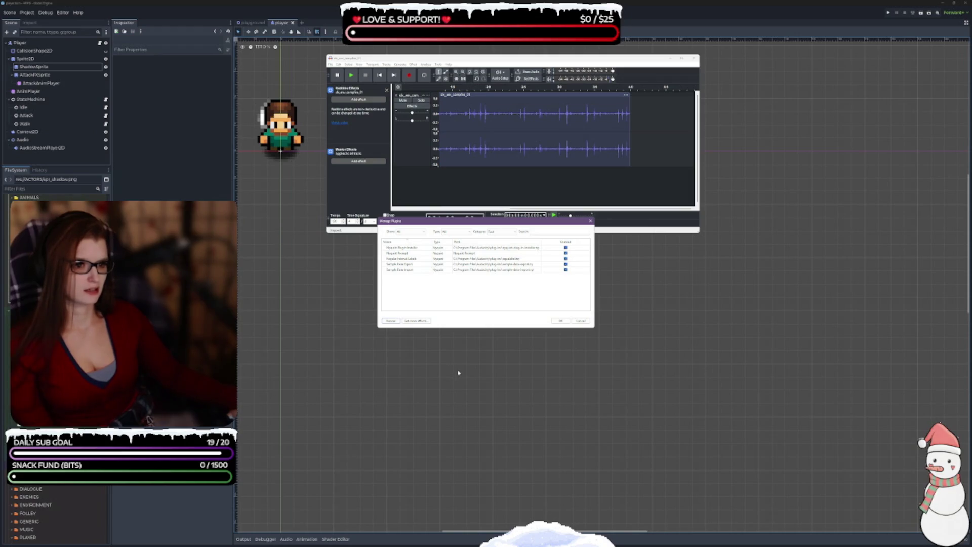
{"action": "left_click", "coordinate": [391, 322]}
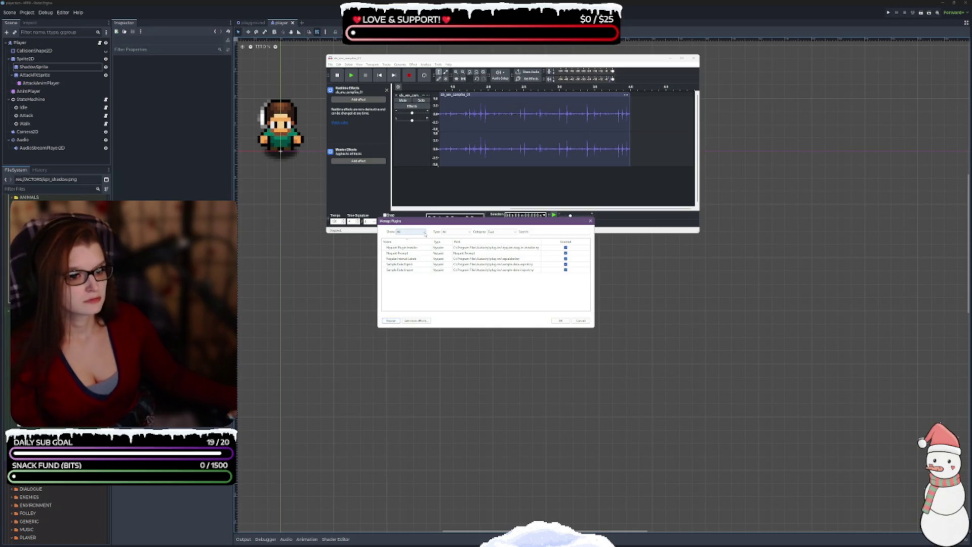
{"action": "left_click", "coordinate": [559, 321]}
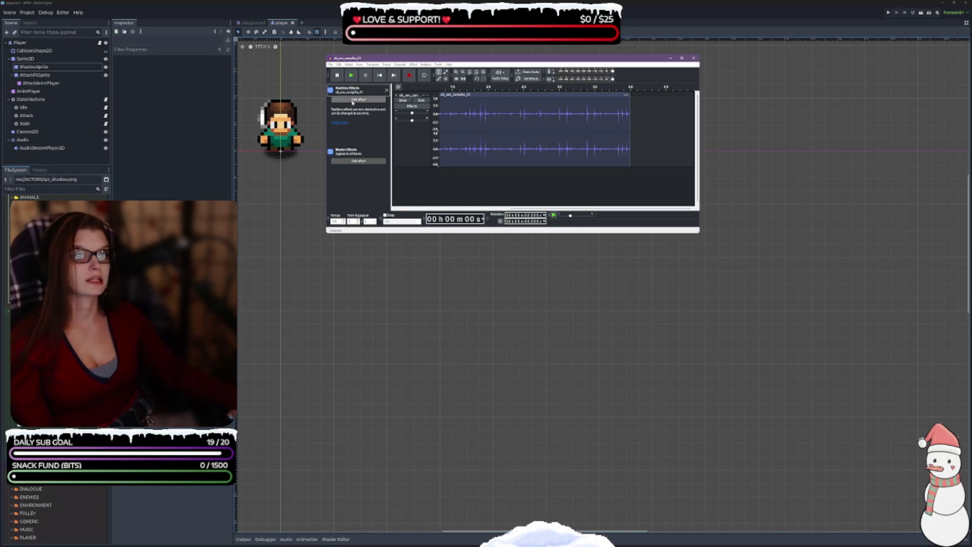
Look at the realtime effects list, try Bitcrusher, and dismiss the No Audio Selected warning.
{"action": "left_click", "coordinate": [359, 99]}
{"action": "mouse_move", "coordinate": [355, 106]}
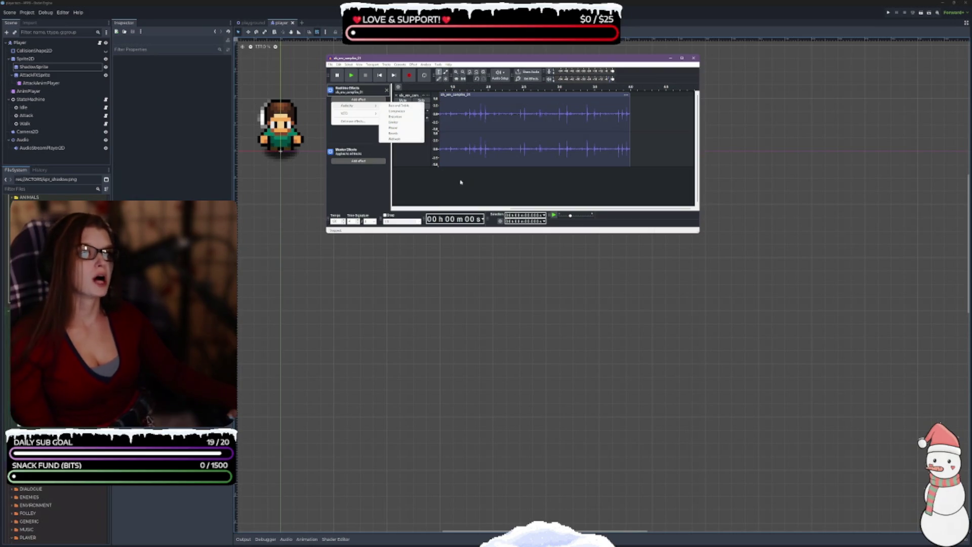
{"action": "left_click", "coordinate": [413, 65]}
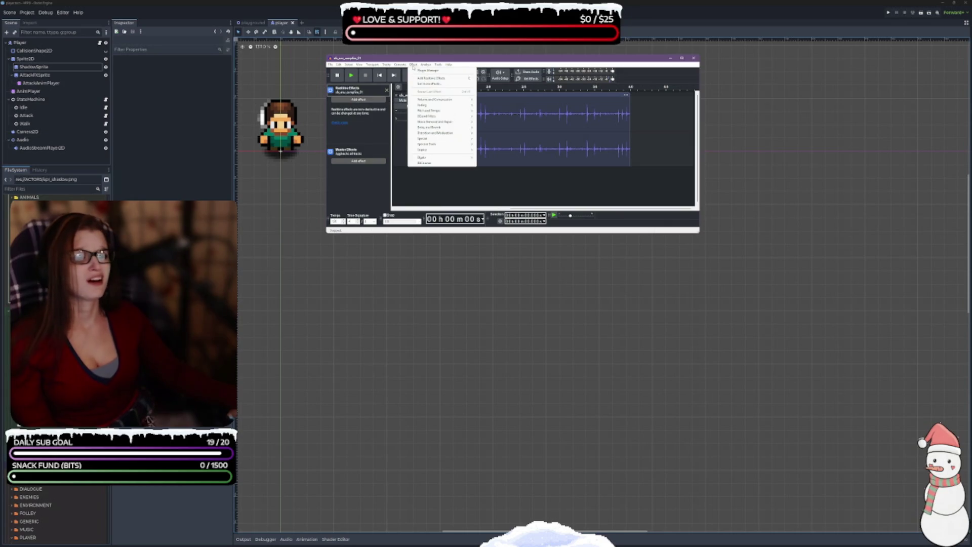
{"action": "left_click", "coordinate": [433, 163]}
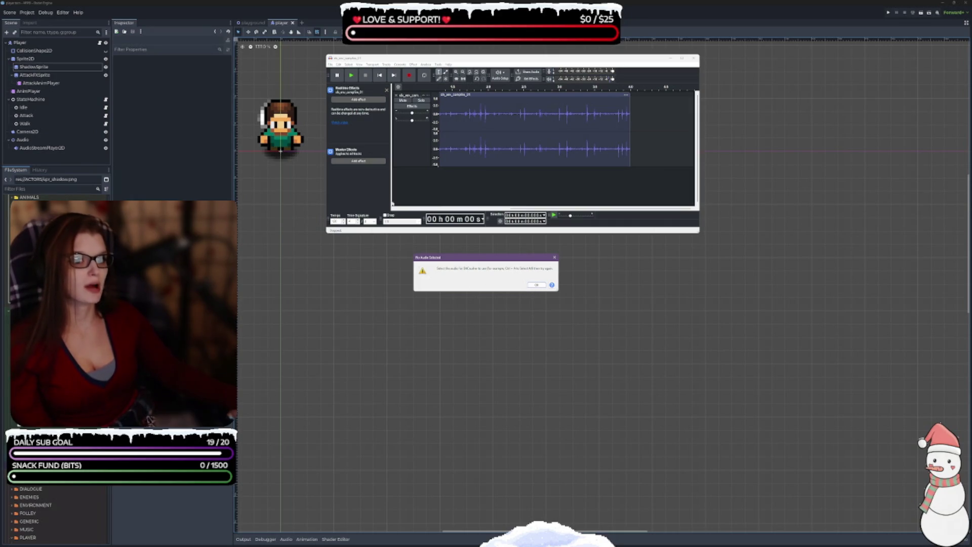
{"action": "left_click", "coordinate": [536, 285]}
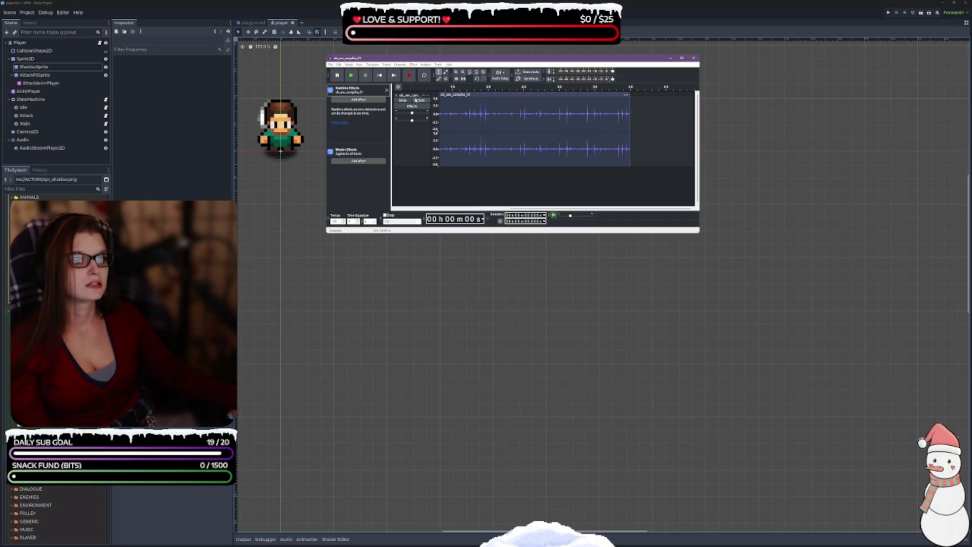
Select the whole track and open Effect > Bitcrusher.
{"action": "left_click", "coordinate": [412, 96]}
{"action": "left_click", "coordinate": [415, 65]}
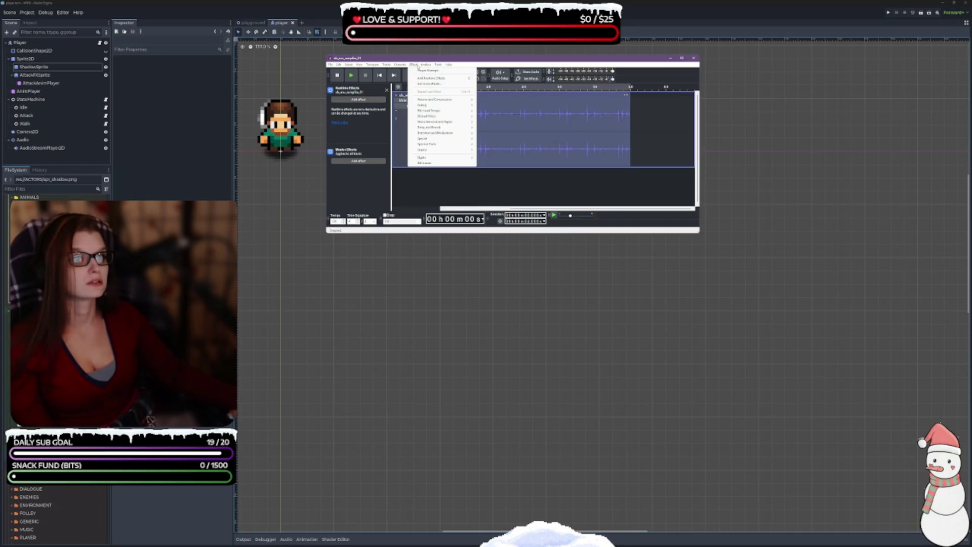
{"action": "left_click", "coordinate": [449, 163]}
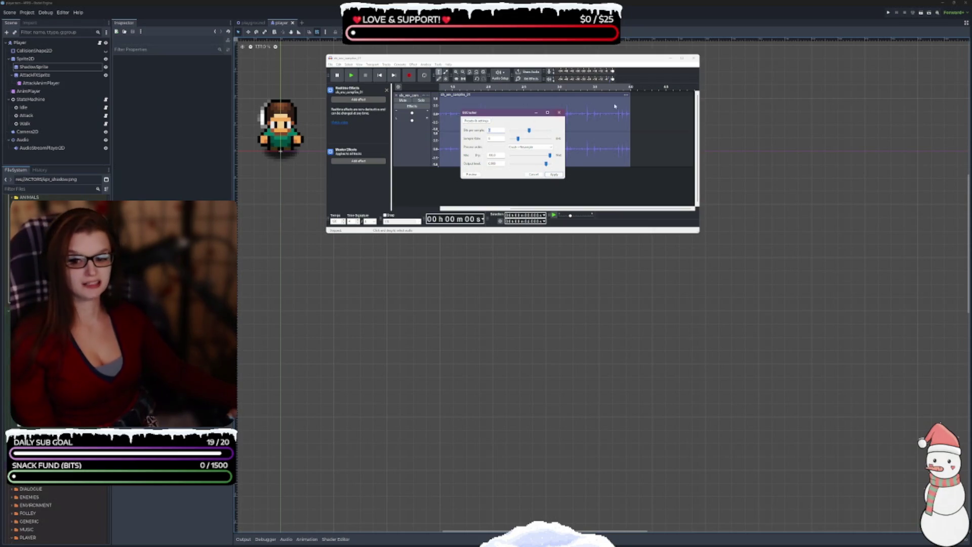
Apply Bitcrusher to the clip with process order Crush->Resample.
{"action": "left_click", "coordinate": [280, 133]}
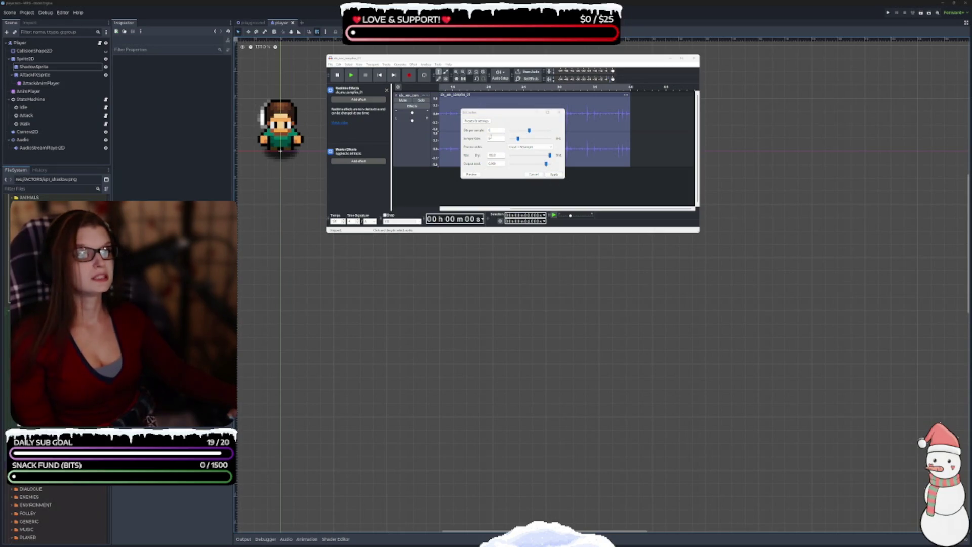
{"action": "left_click", "coordinate": [500, 118]}
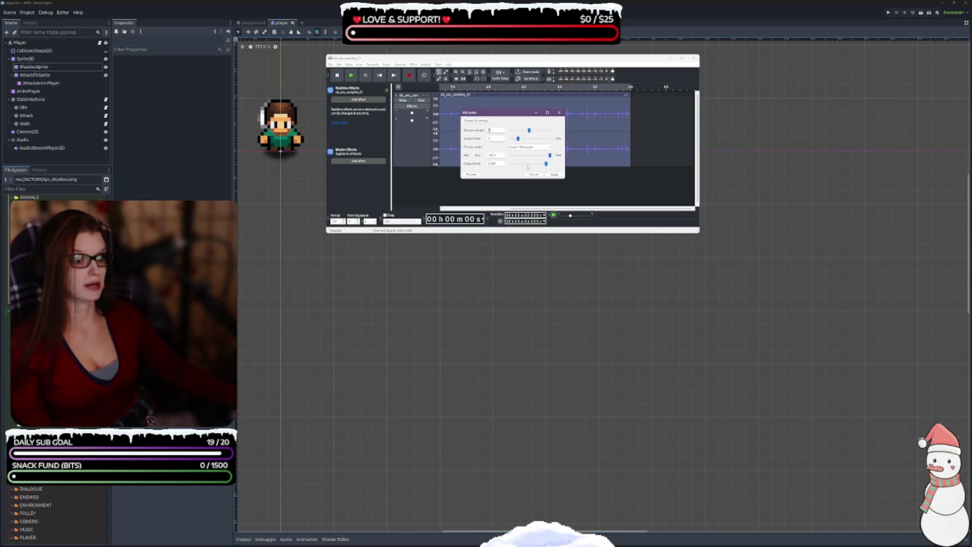
{"action": "left_click", "coordinate": [541, 147]}
{"action": "left_click", "coordinate": [538, 151]}
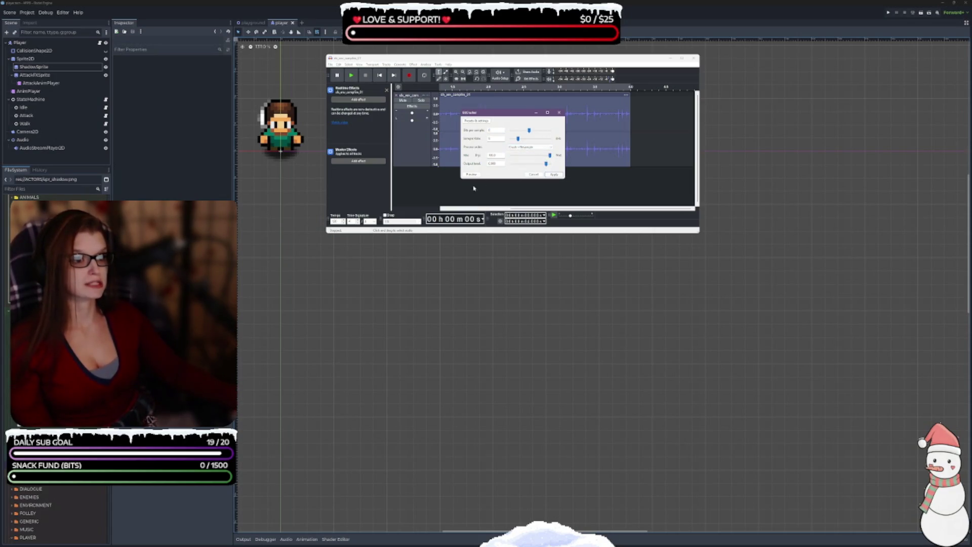
{"action": "left_click", "coordinate": [554, 175]}
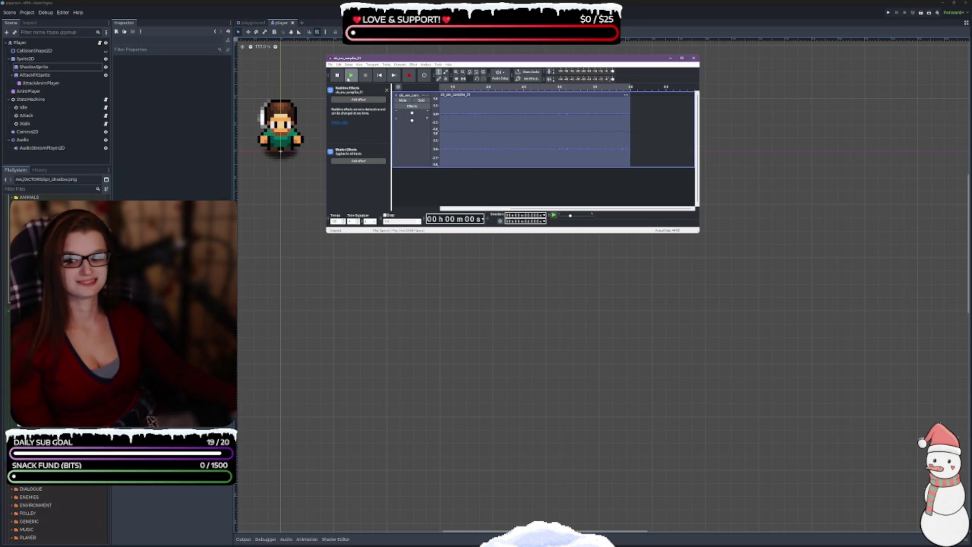
Play and pause the bitcrushed clip, browse the menus, then open Audio Settings preferences.
{"action": "left_click", "coordinate": [350, 76]}
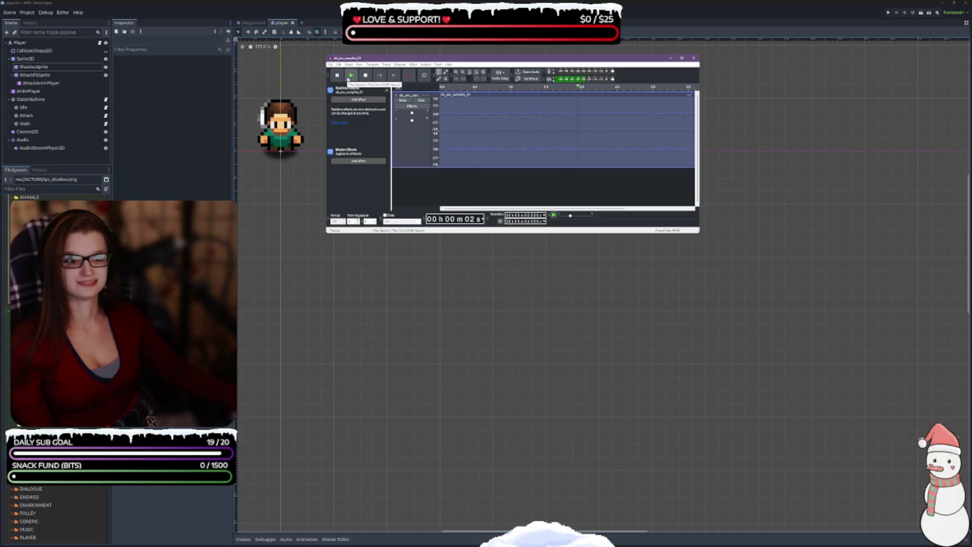
{"action": "left_click", "coordinate": [337, 75]}
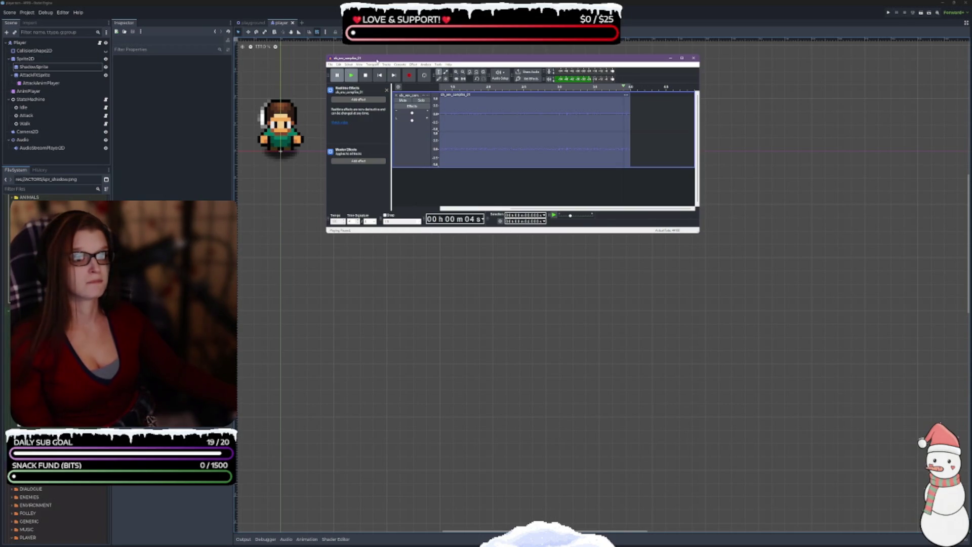
{"action": "left_click", "coordinate": [331, 65]}
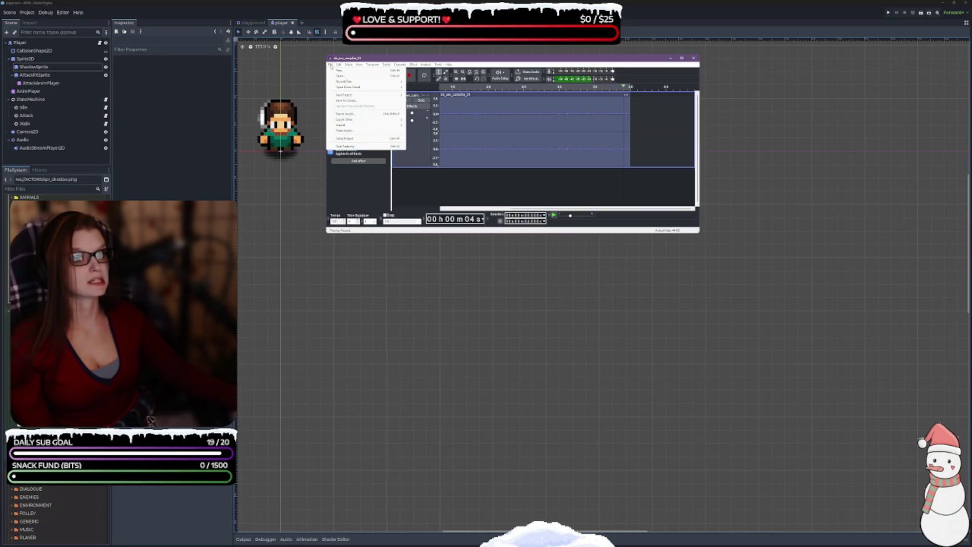
{"action": "mouse_move", "coordinate": [339, 65]}
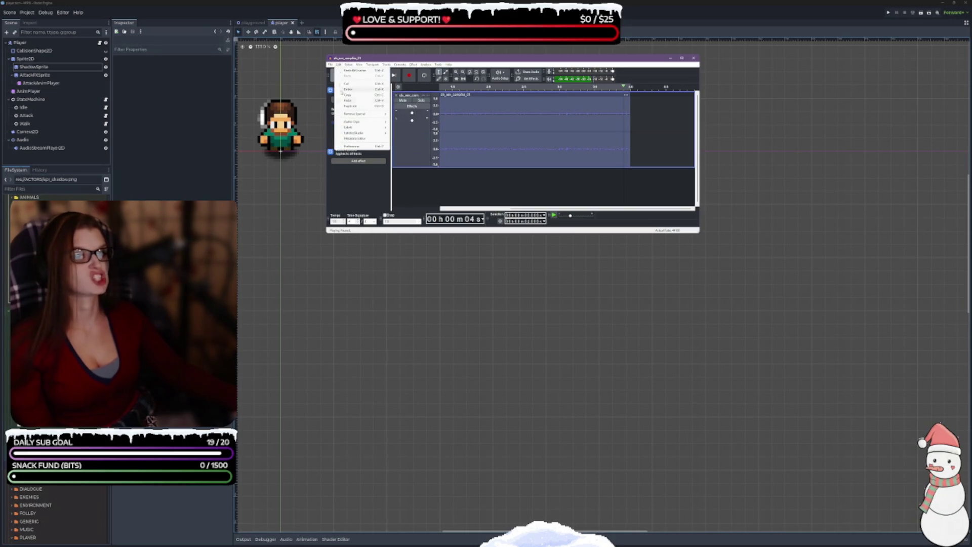
{"action": "left_click", "coordinate": [345, 152]}
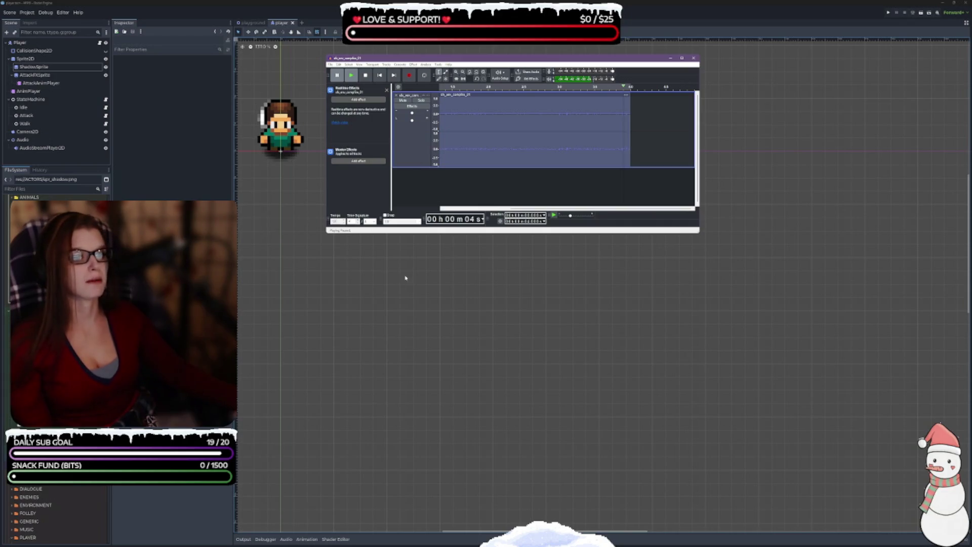
{"action": "left_click", "coordinate": [499, 75]}
{"action": "left_click", "coordinate": [486, 122]}
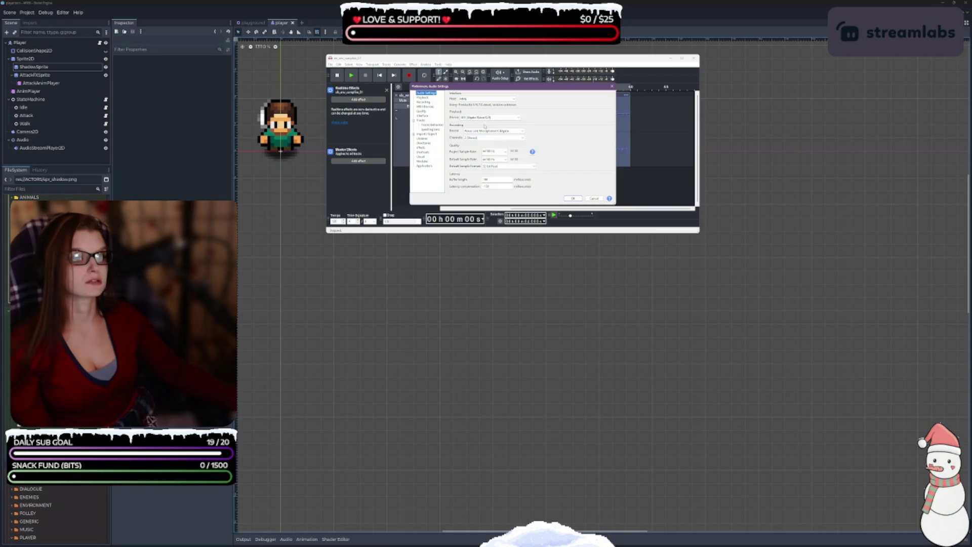
Set Playback Device to SPX (Elgato Wave XLR), confirm with OK, and start playback.
{"action": "left_click", "coordinate": [489, 117]}
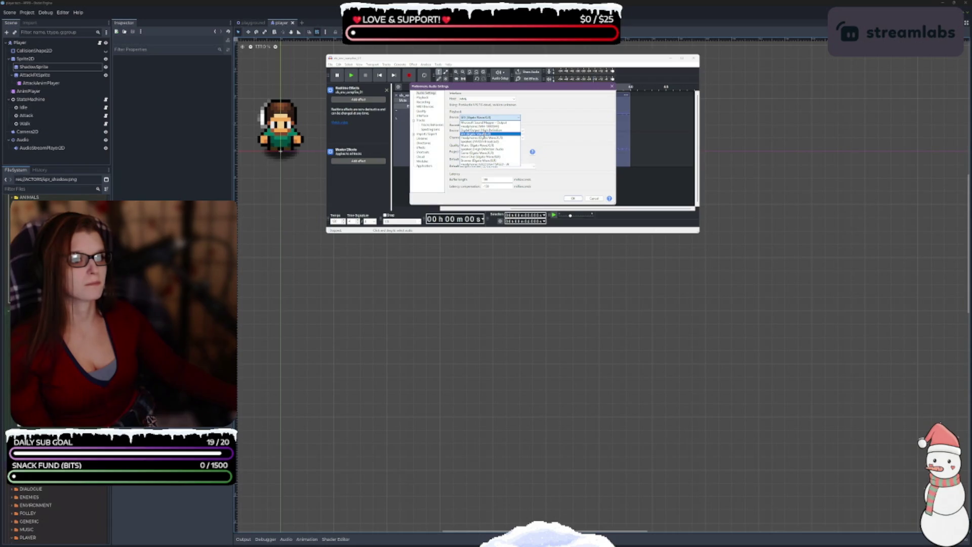
{"action": "left_click", "coordinate": [484, 135]}
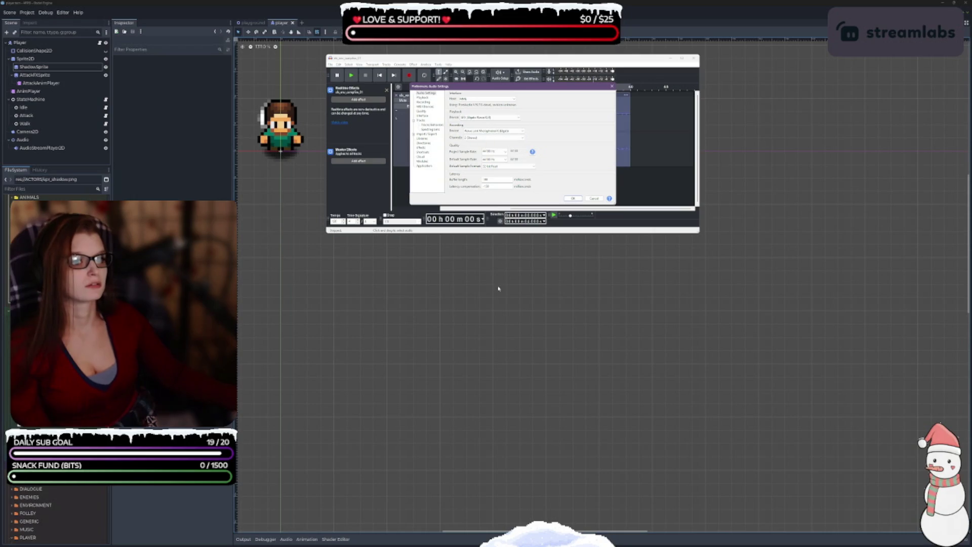
{"action": "left_click", "coordinate": [573, 198]}
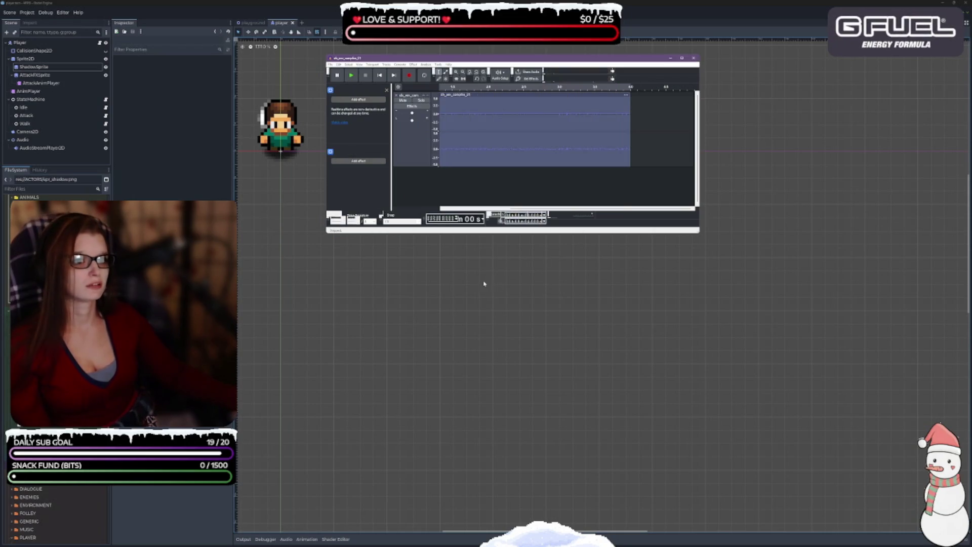
{"action": "left_click", "coordinate": [351, 75]}
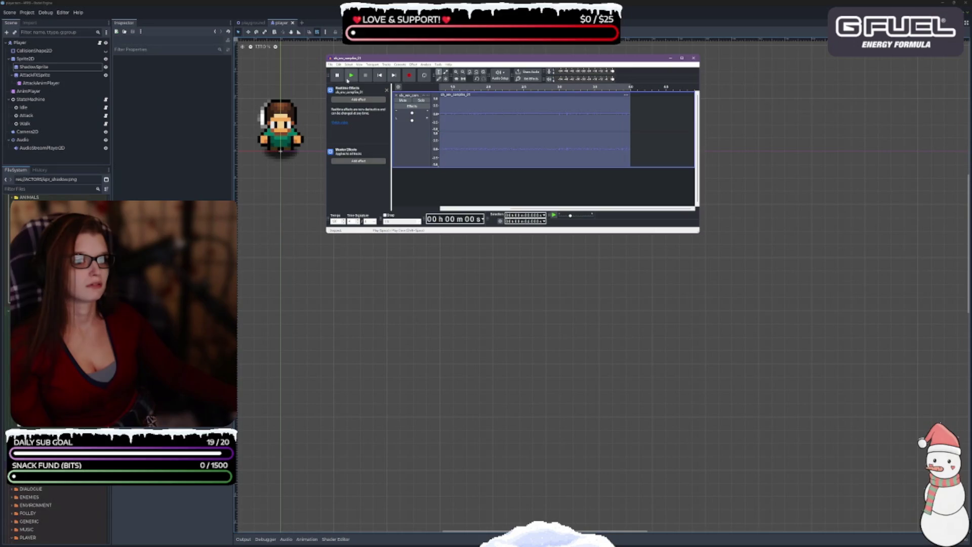
Pause the crushed clip playing through the SPX (Elgato Wave XLR) device.
{"action": "left_click", "coordinate": [339, 81]}
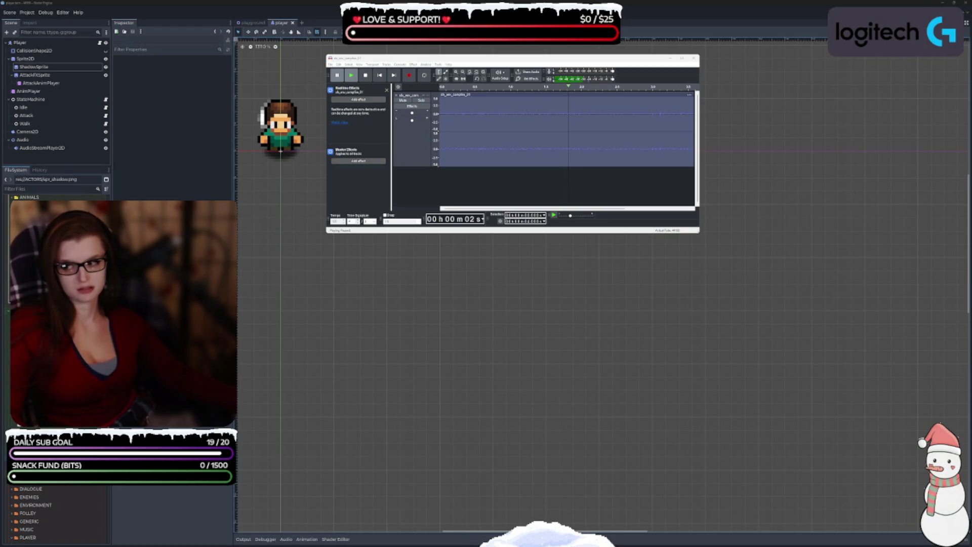
Select the audio track, turn on looping and start looped playback of the clip.
{"action": "left_click", "coordinate": [458, 165]}
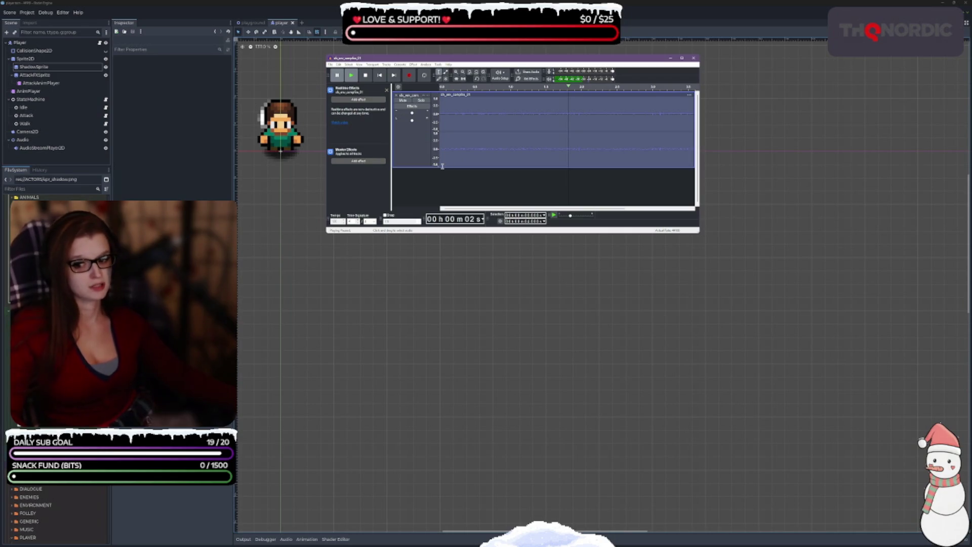
{"action": "left_click", "coordinate": [355, 77]}
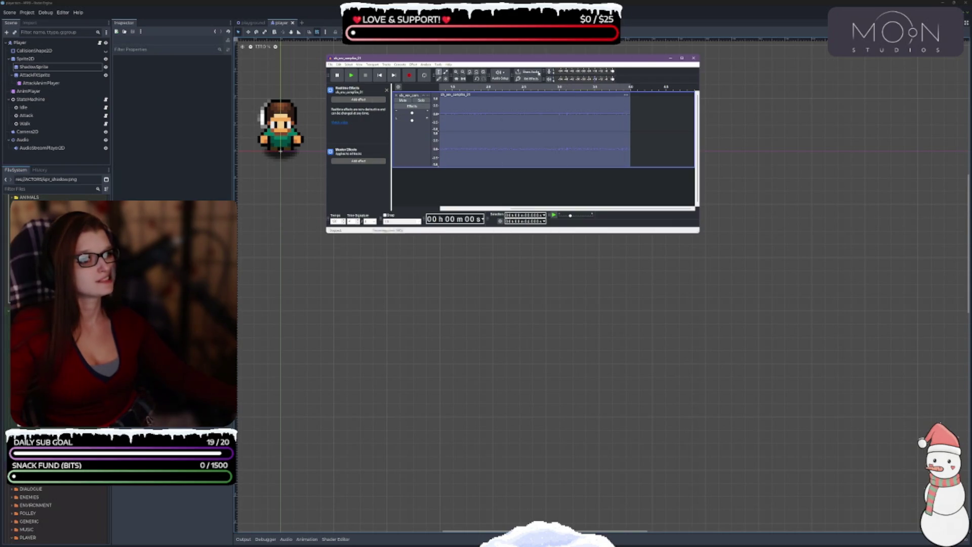
{"action": "left_click", "coordinate": [425, 77]}
{"action": "key", "text": "space"}
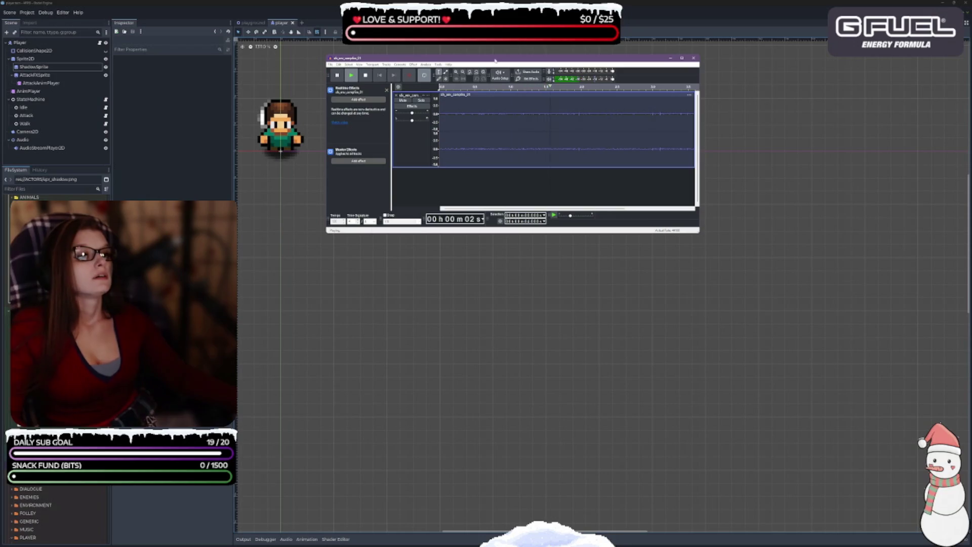
Move the Audacity window lower, browse the menus, then open Preferences with Ctrl+P.
{"action": "left_click_drag", "start_coordinate": [368, 58], "coordinate": [387, 153]}
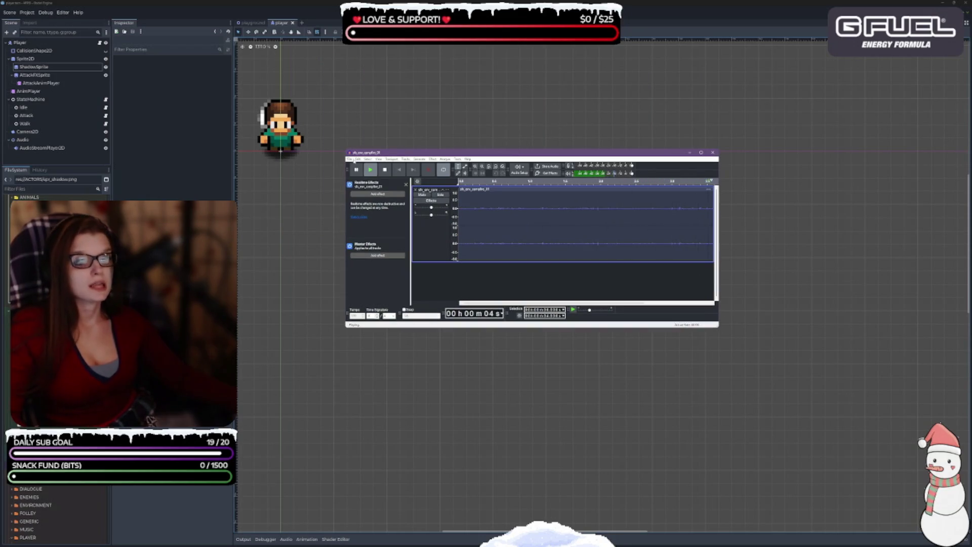
{"action": "left_click", "coordinate": [357, 159]}
{"action": "left_click", "coordinate": [356, 160]}
{"action": "left_click", "coordinate": [357, 159]}
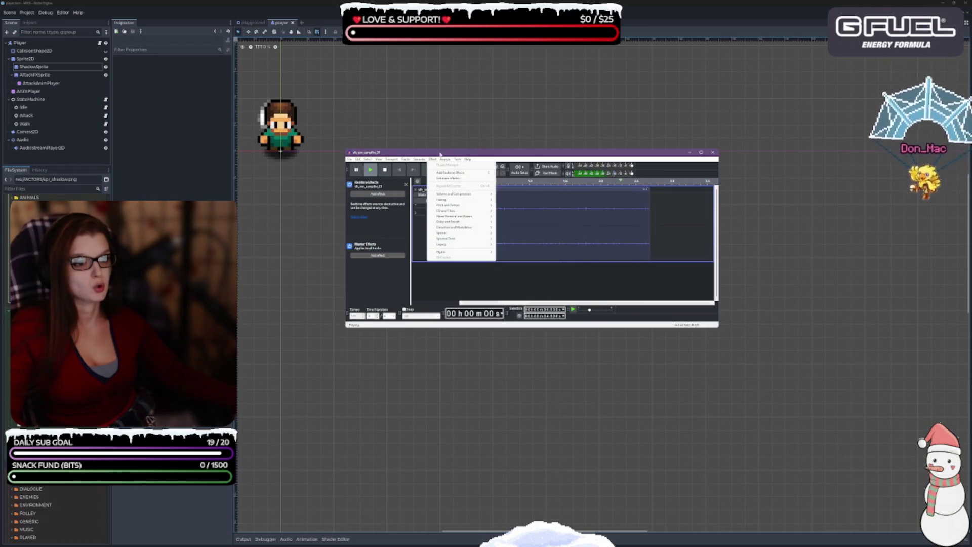
{"action": "left_click", "coordinate": [434, 180]}
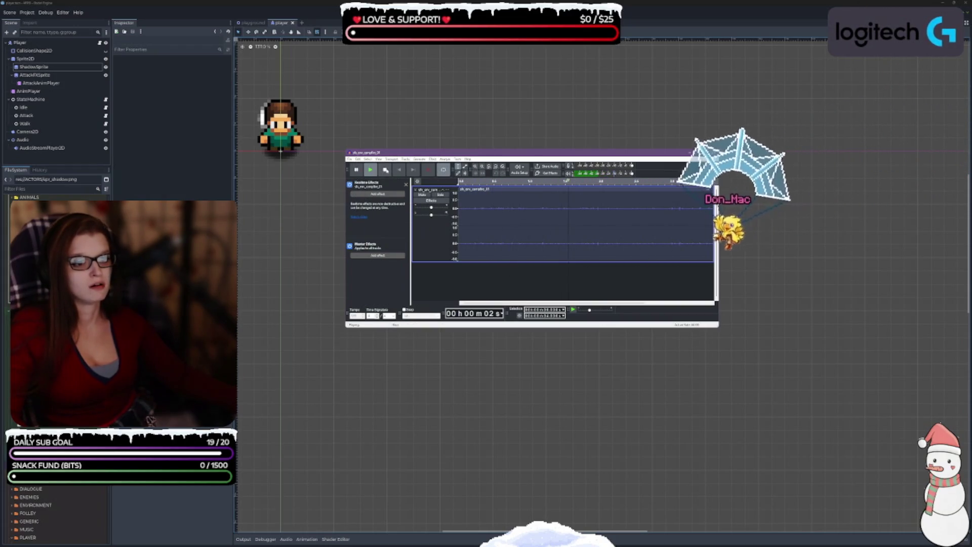
{"action": "left_click", "coordinate": [357, 159]}
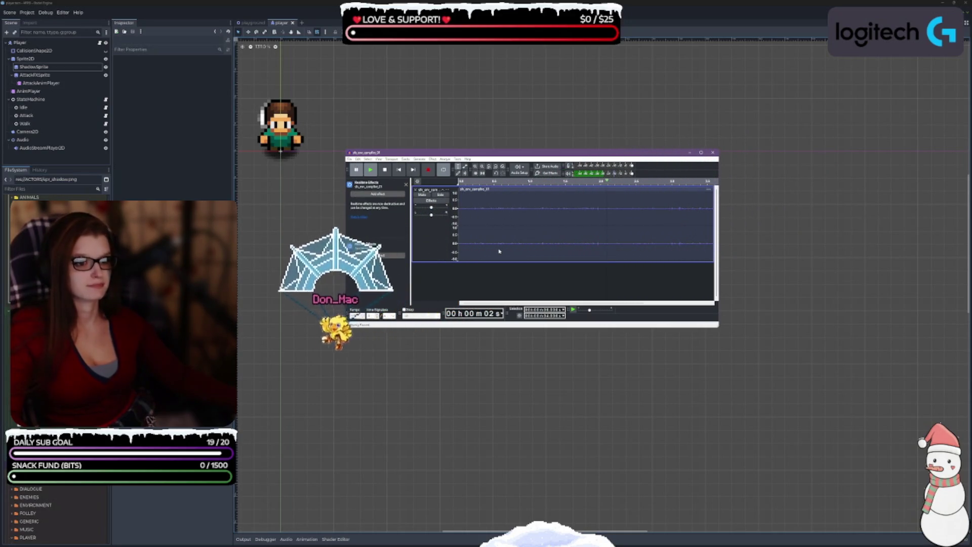
{"action": "key", "text": "ctrl+p"}
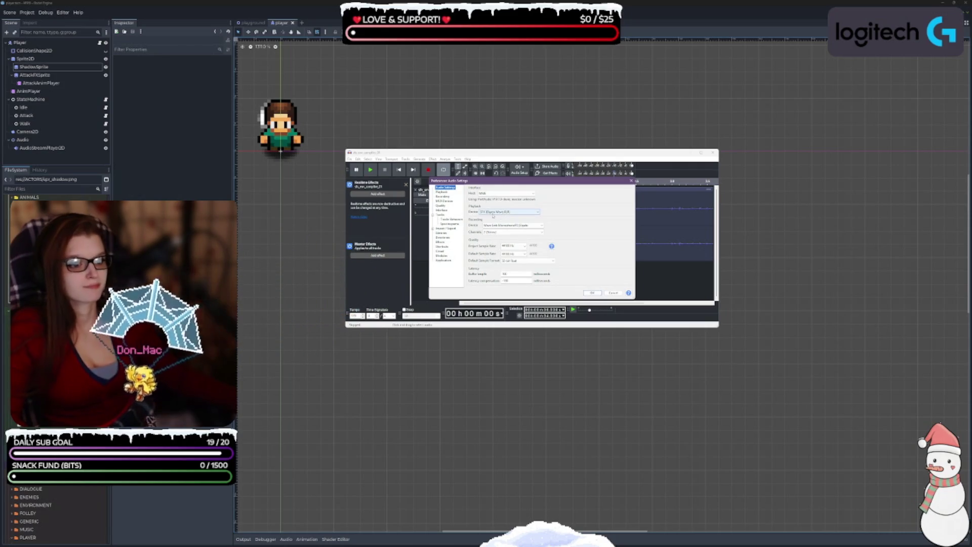
Set the playback device to Headphones (WH-1000XM4) and play the clip.
{"action": "left_click", "coordinate": [506, 212]}
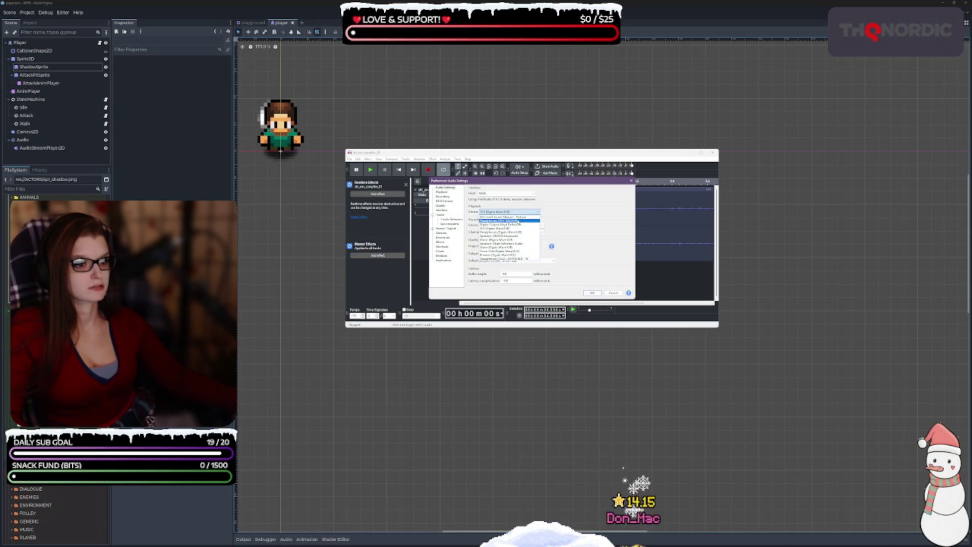
{"action": "left_click", "coordinate": [504, 221]}
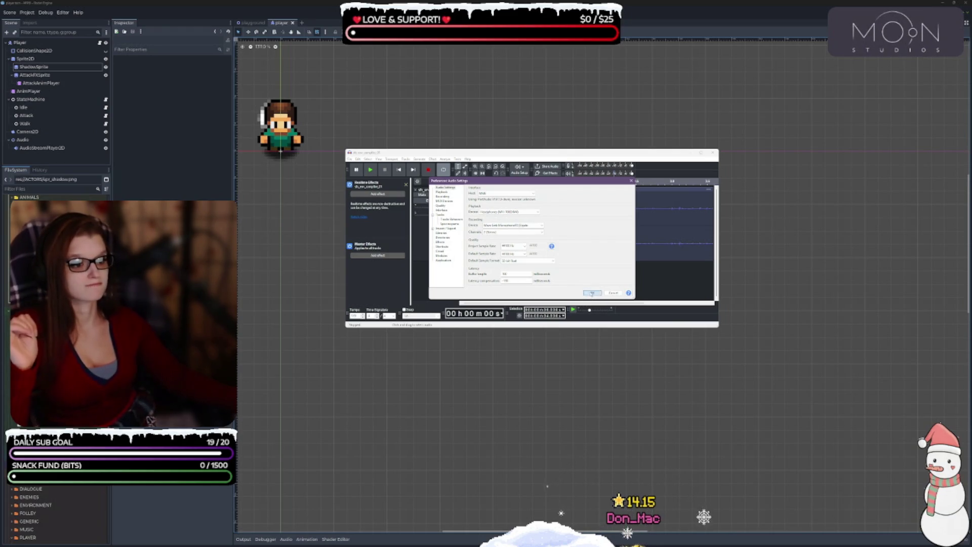
{"action": "left_click", "coordinate": [592, 293]}
{"action": "left_click", "coordinate": [373, 170]}
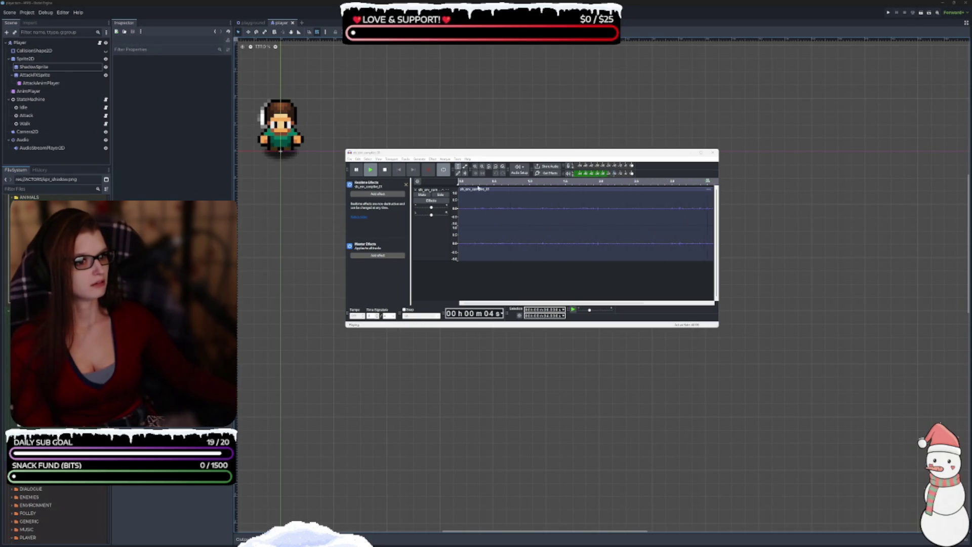
{"action": "left_click", "coordinate": [553, 288]}
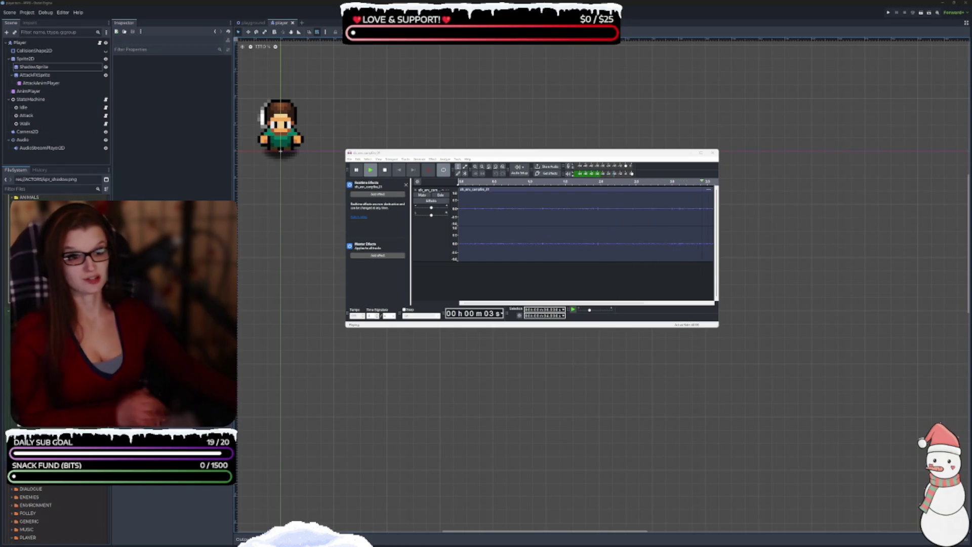
Pause the looping bitcrushed clip around the 2-second mark.
{"action": "left_click", "coordinate": [357, 171]}
{"action": "left_click", "coordinate": [356, 170]}
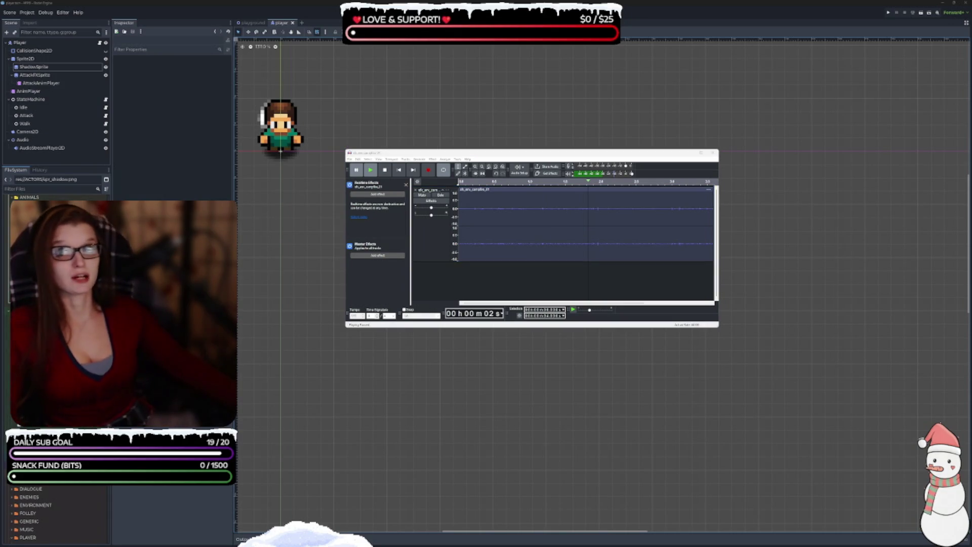
{"action": "left_click", "coordinate": [464, 280]}
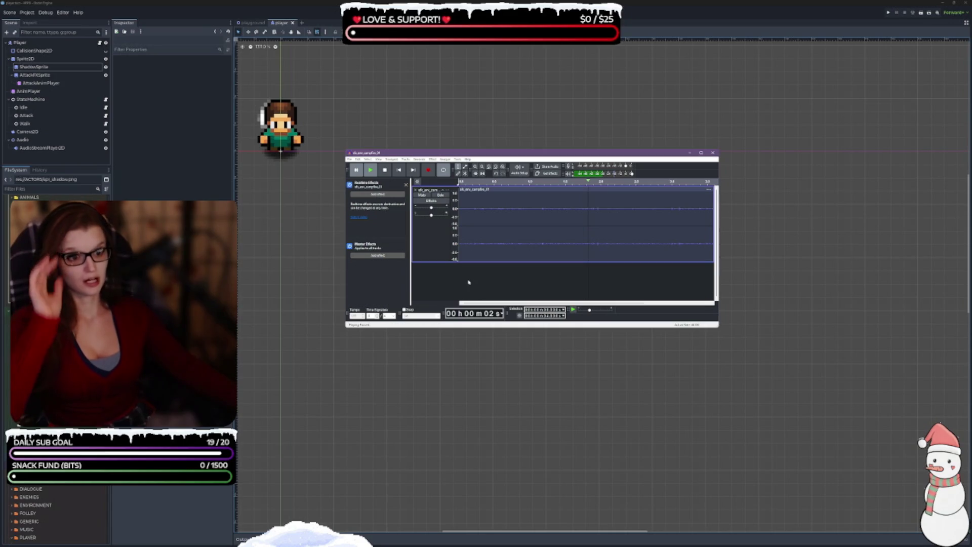
Save the project to this computer under its suggested name, remembering the save-location choice.
{"action": "key", "text": "ctrl+s"}
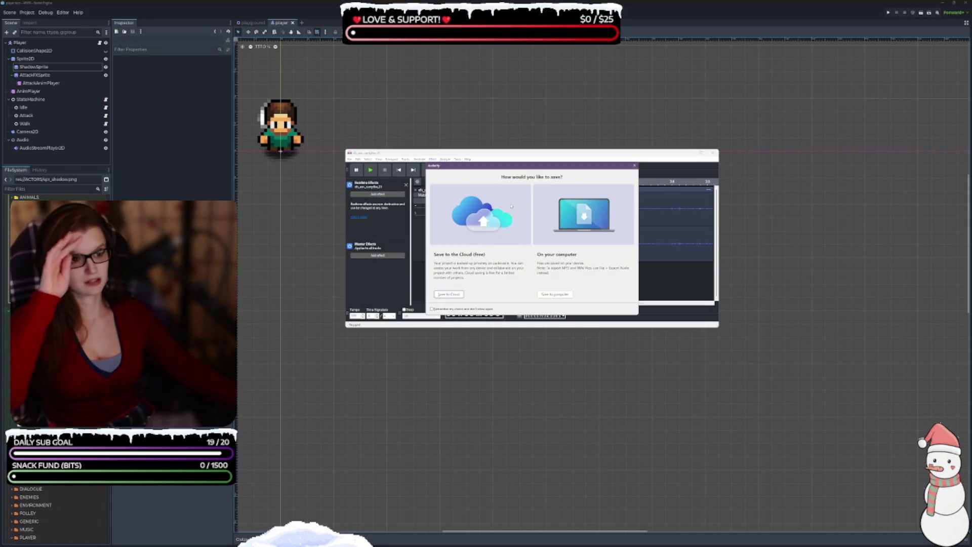
{"action": "left_click", "coordinate": [476, 309]}
{"action": "left_click", "coordinate": [555, 294]}
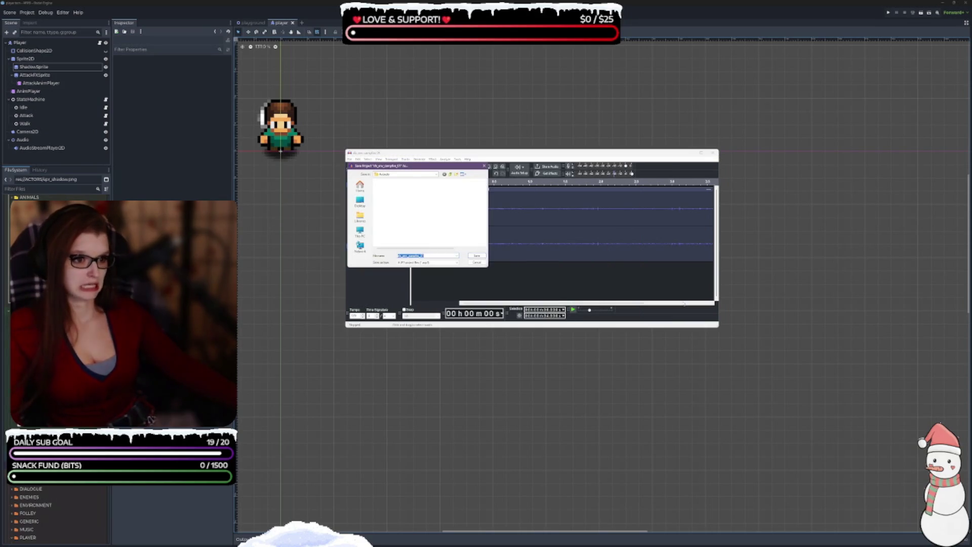
{"action": "key", "text": "Return"}
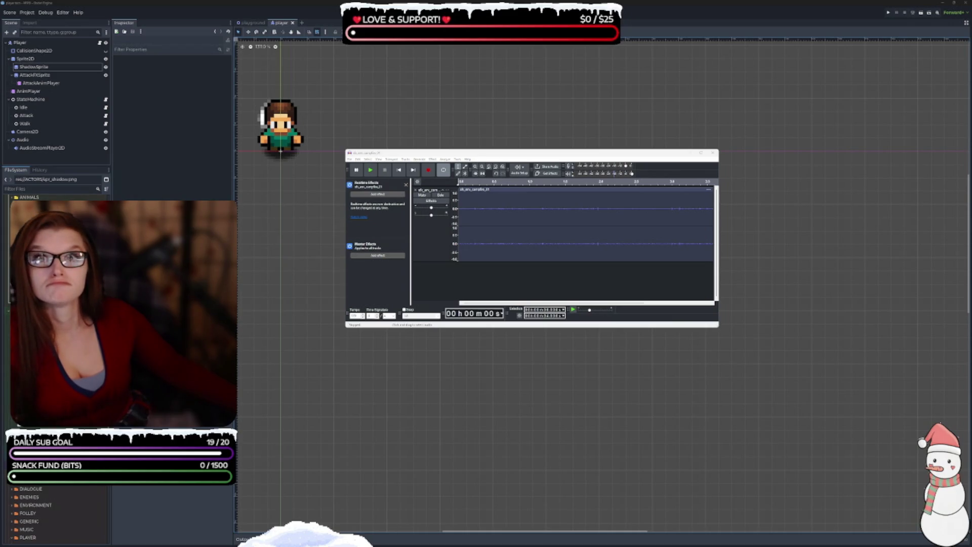
{"action": "left_click", "coordinate": [583, 228]}
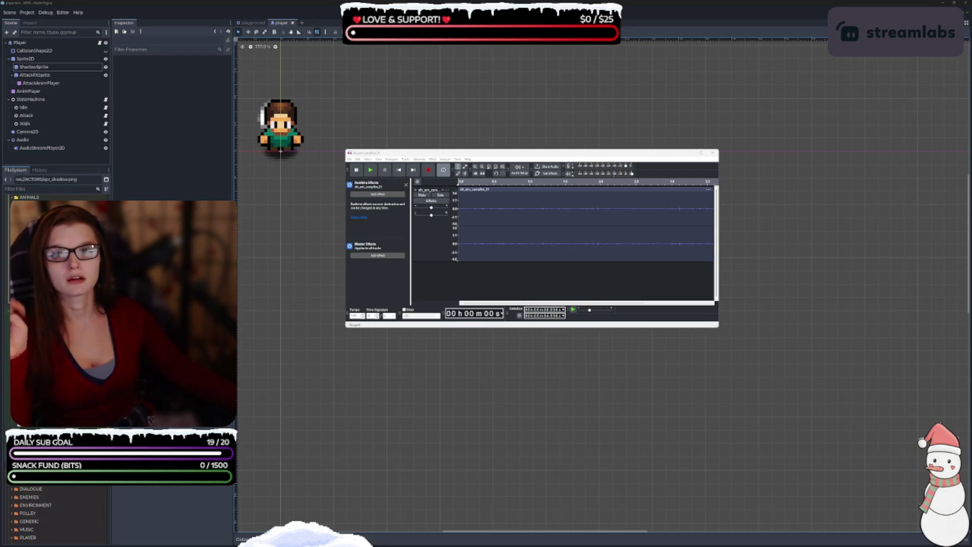
Focus the Audacity window and open the File menu.
{"action": "left_click", "coordinate": [445, 166]}
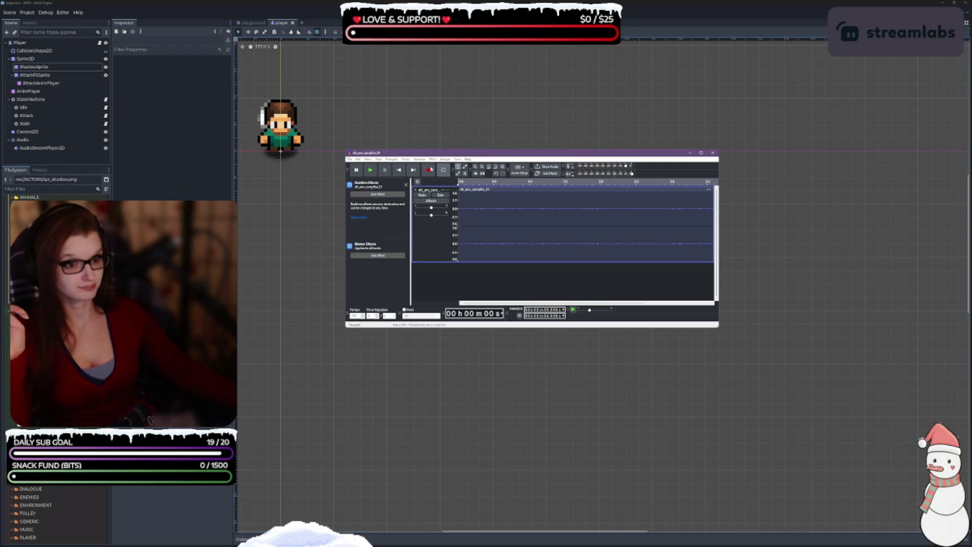
{"action": "left_click", "coordinate": [350, 159]}
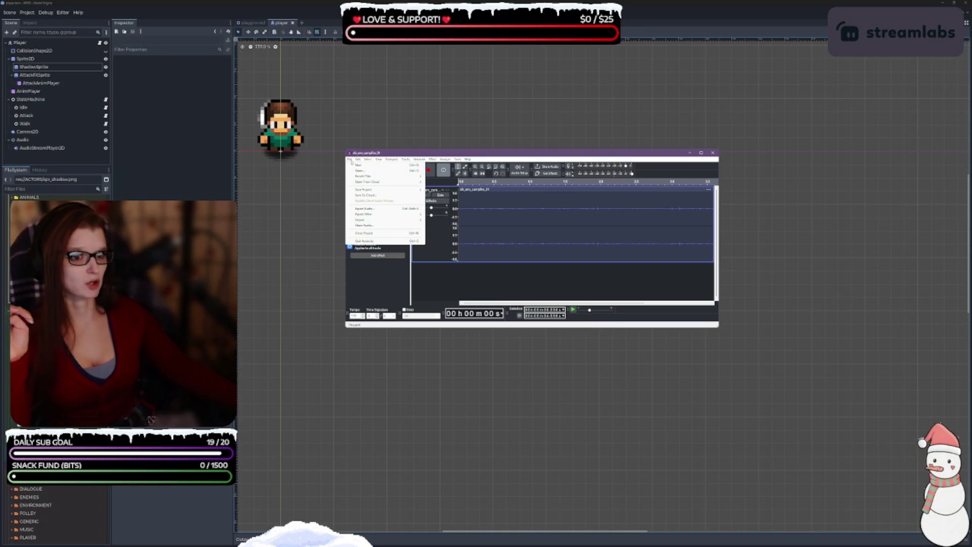
Choose Export Audio and export to this computer to reach the export settings.
{"action": "left_click", "coordinate": [371, 209]}
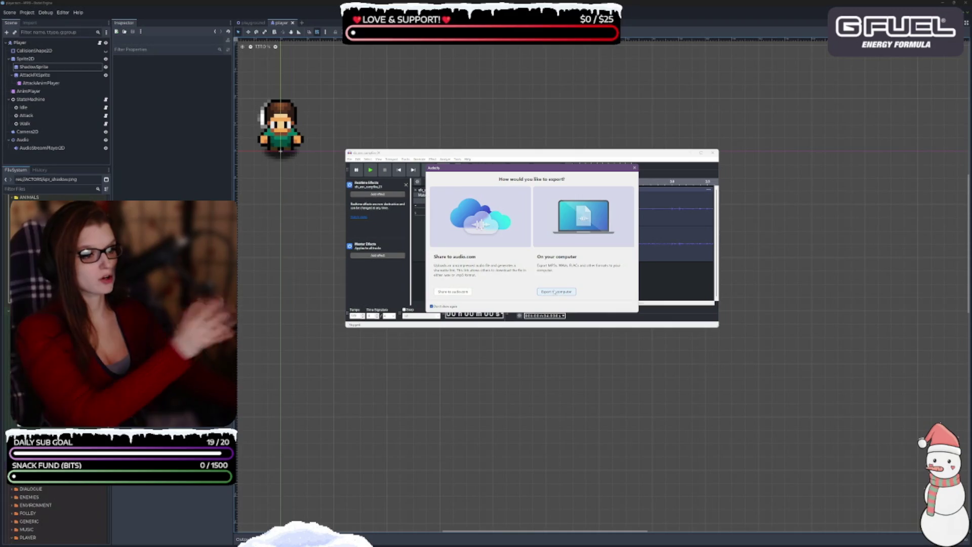
{"action": "left_click", "coordinate": [554, 293]}
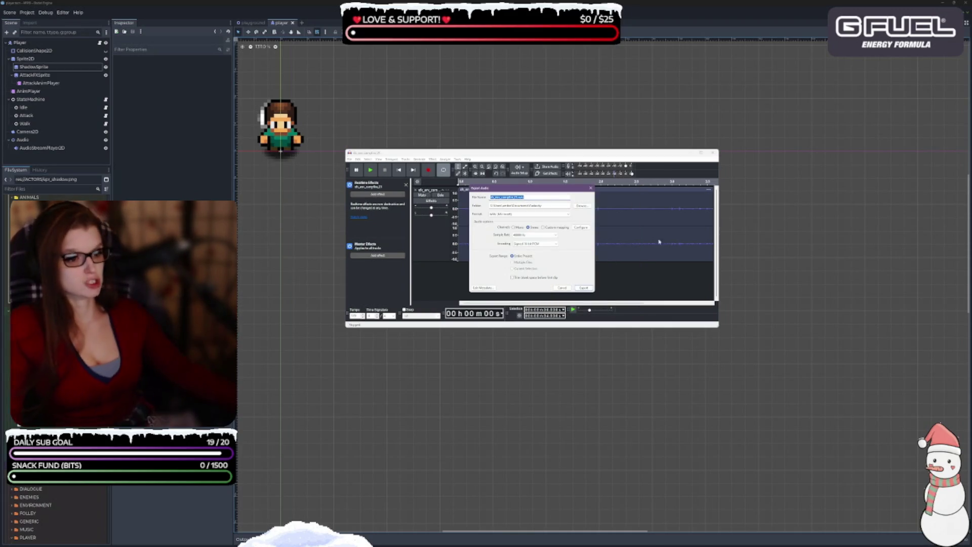